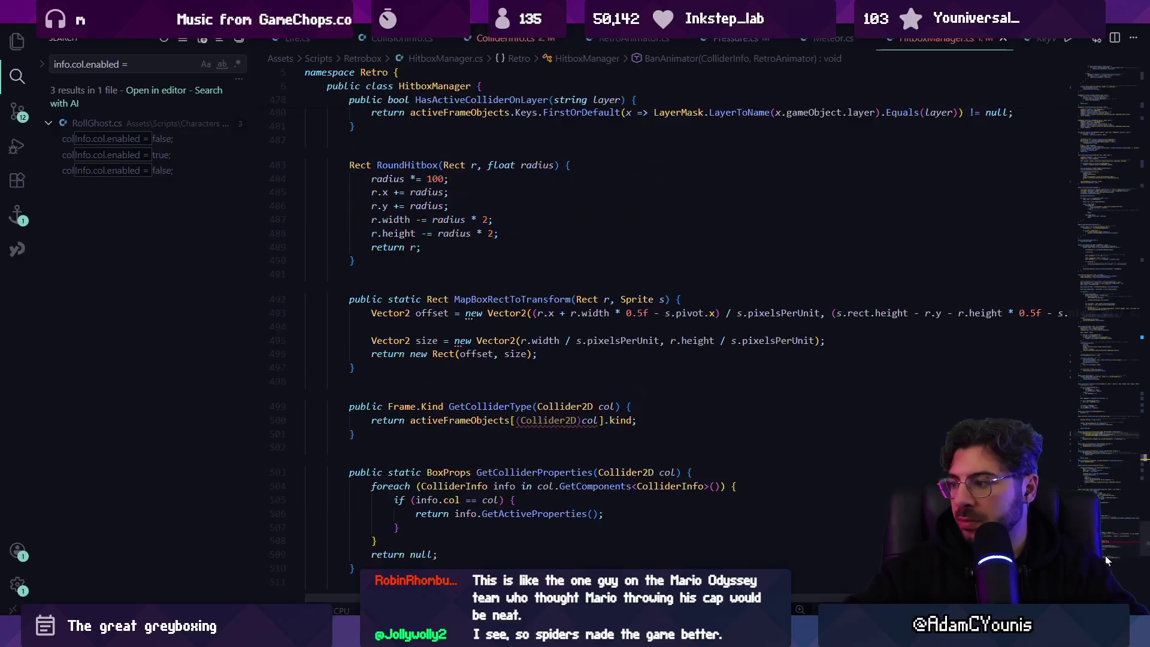
Wrap the GetColliderType method in HitboxManager.cs in a /* */ comment block
{"action": "left_click", "coordinate": [549, 420]}
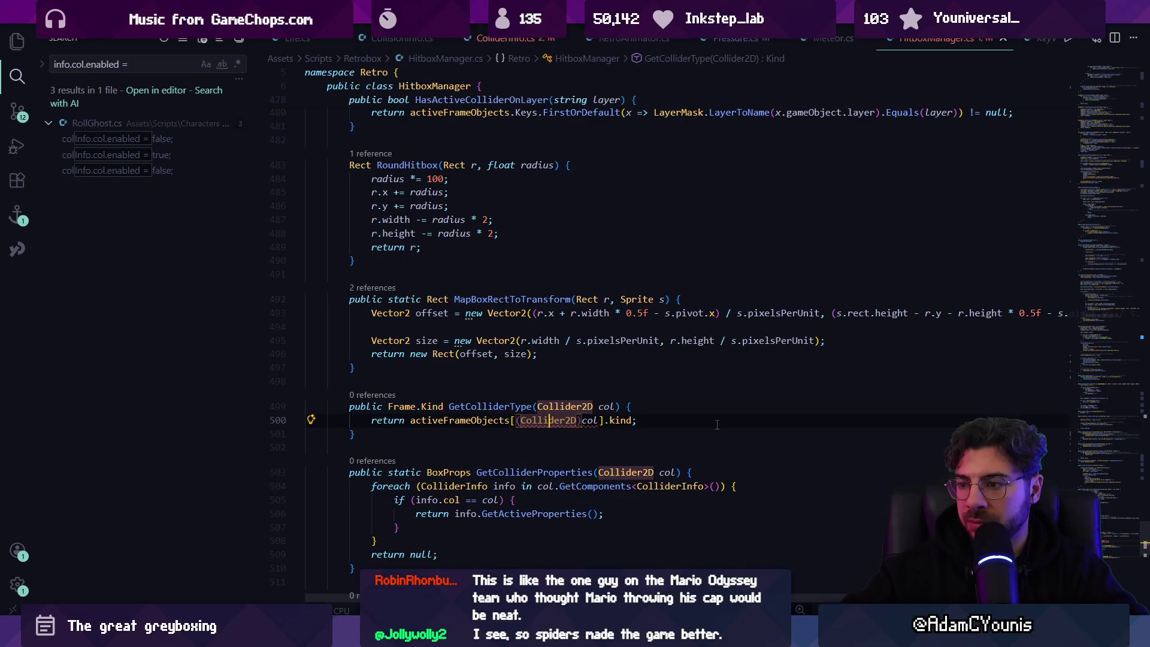
{"action": "key", "text": "Right"}
{"action": "key", "text": "Right"}
{"action": "key", "text": "Right"}
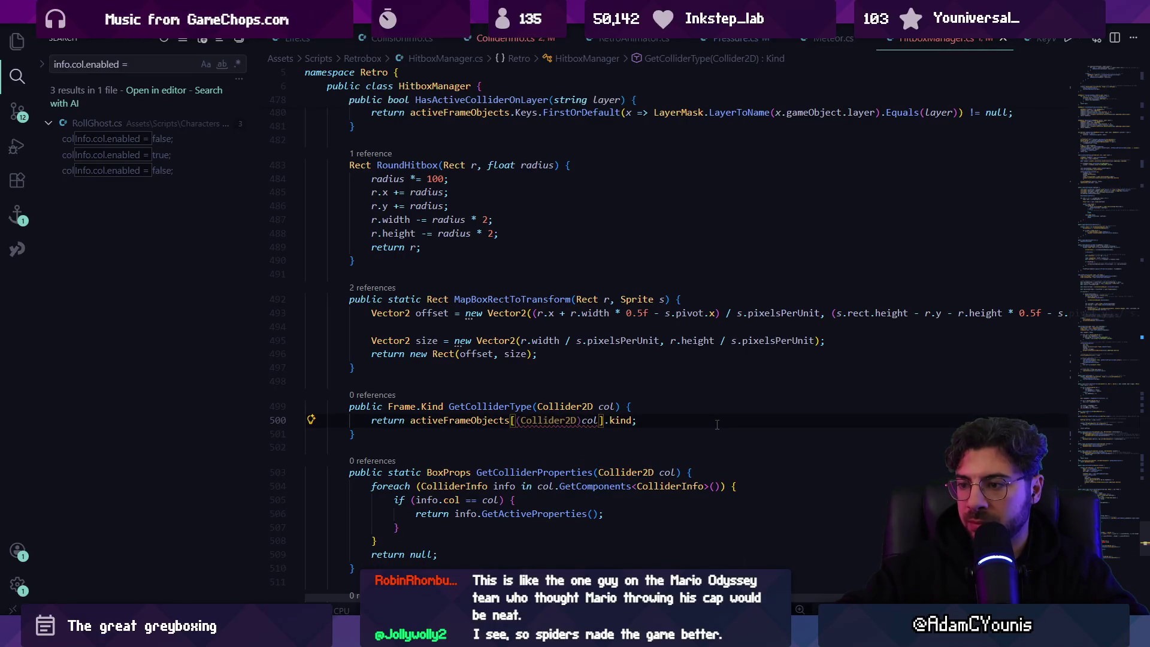
{"action": "key", "text": "ctrl+Left"}
{"action": "key", "text": "ctrl+Left"}
{"action": "key", "text": "ctrl+Left"}
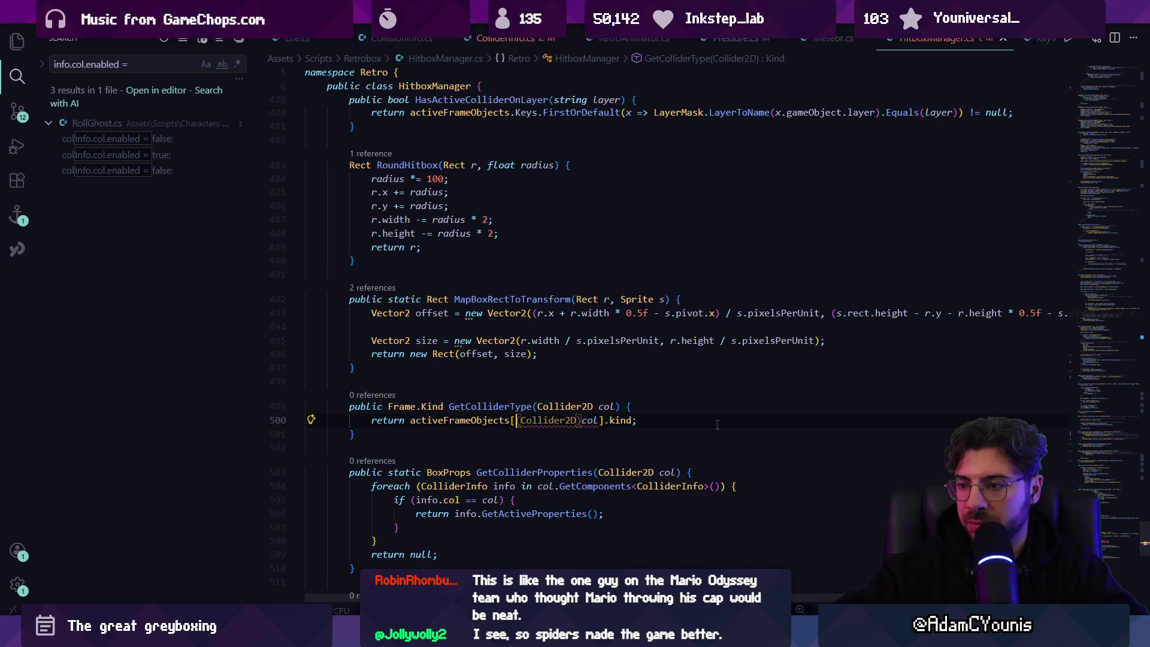
{"action": "key", "text": "Up"}
{"action": "key", "text": "ctrl+Right"}
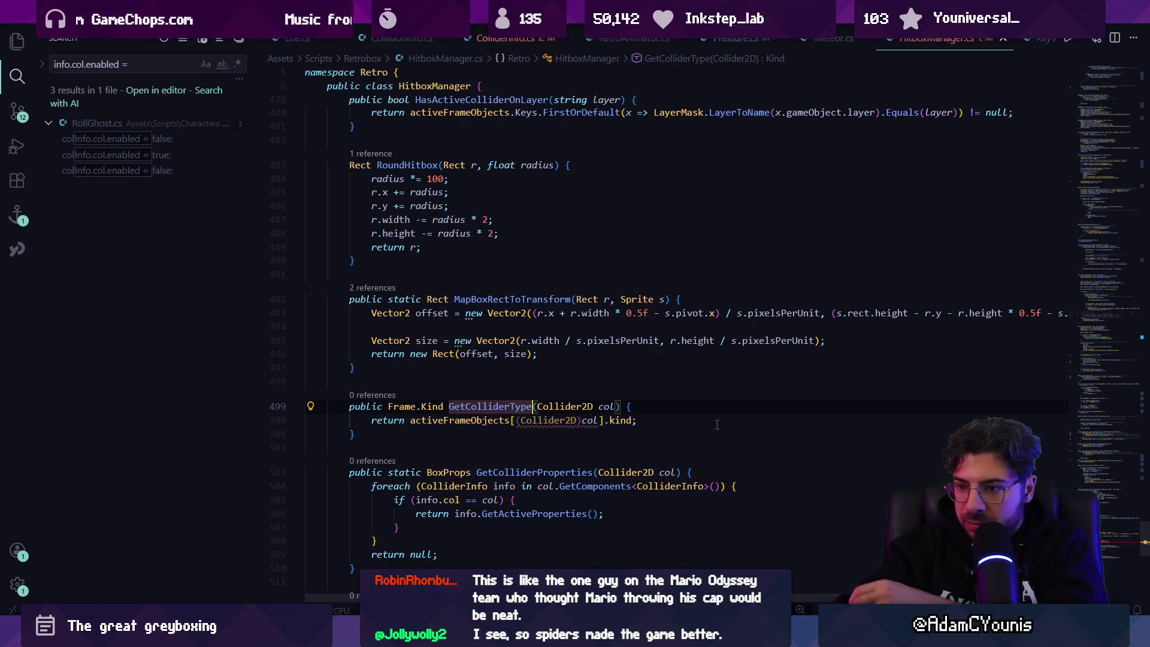
{"action": "left_click", "coordinate": [427, 382]}
{"action": "key", "text": "Tab"}
{"action": "type", "text": "/*"}
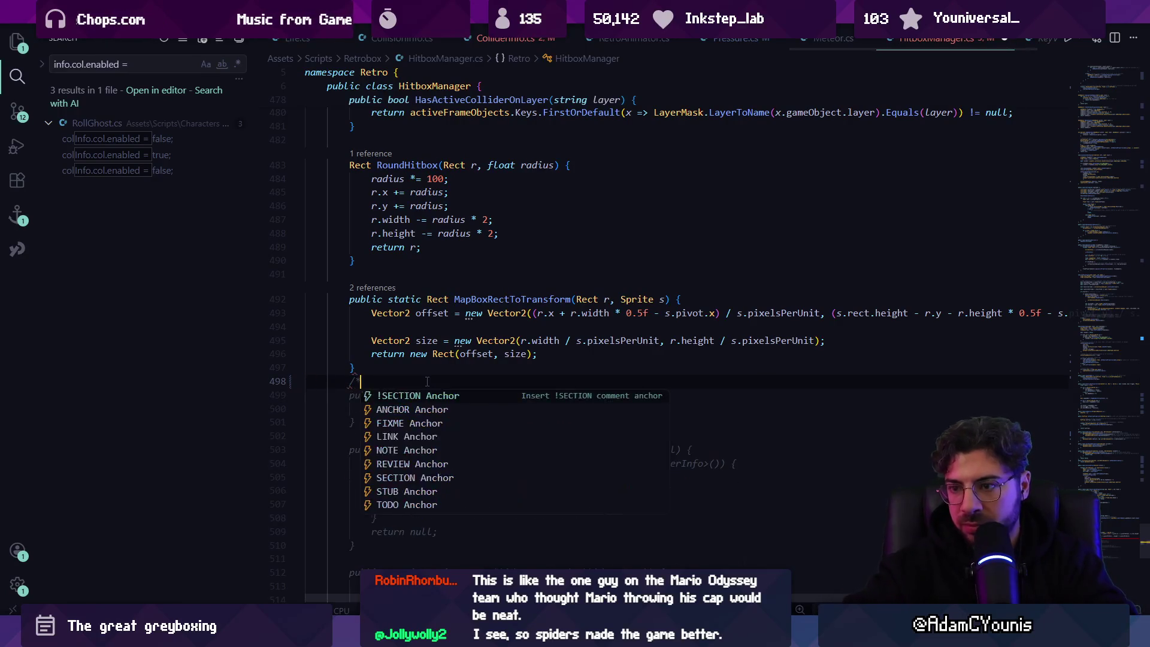
{"action": "type", "text": "*/"}
{"action": "key", "text": "ctrl+s"}
{"action": "key", "text": "Tab"}
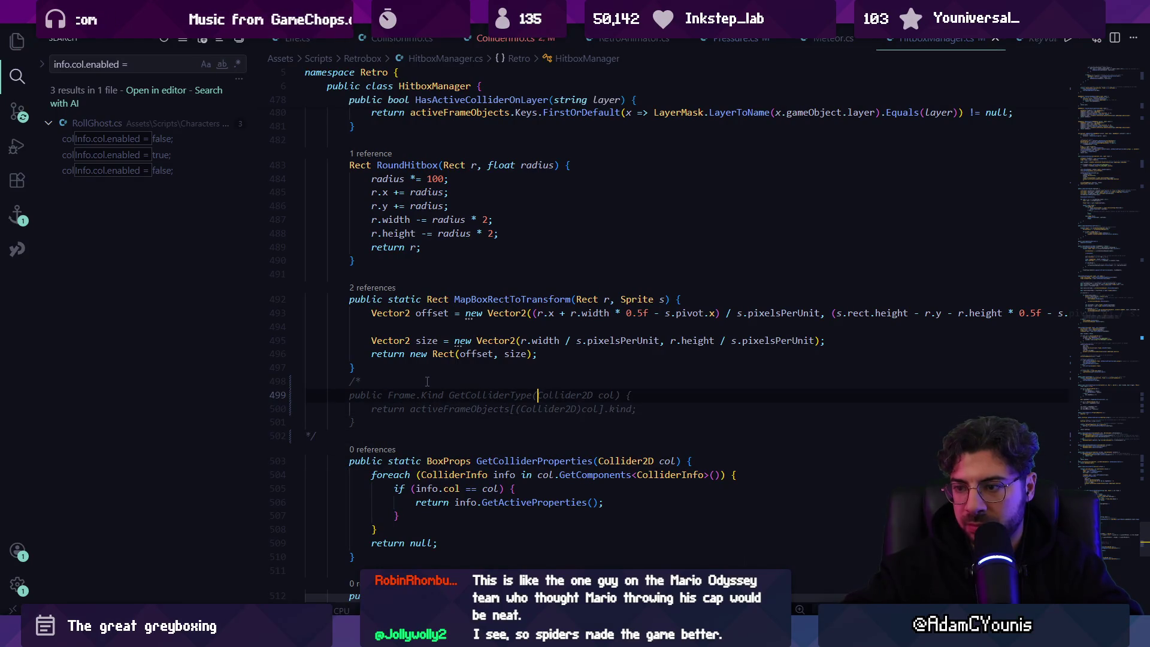
{"action": "key", "text": "Tab"}
{"action": "key", "text": "Tab"}
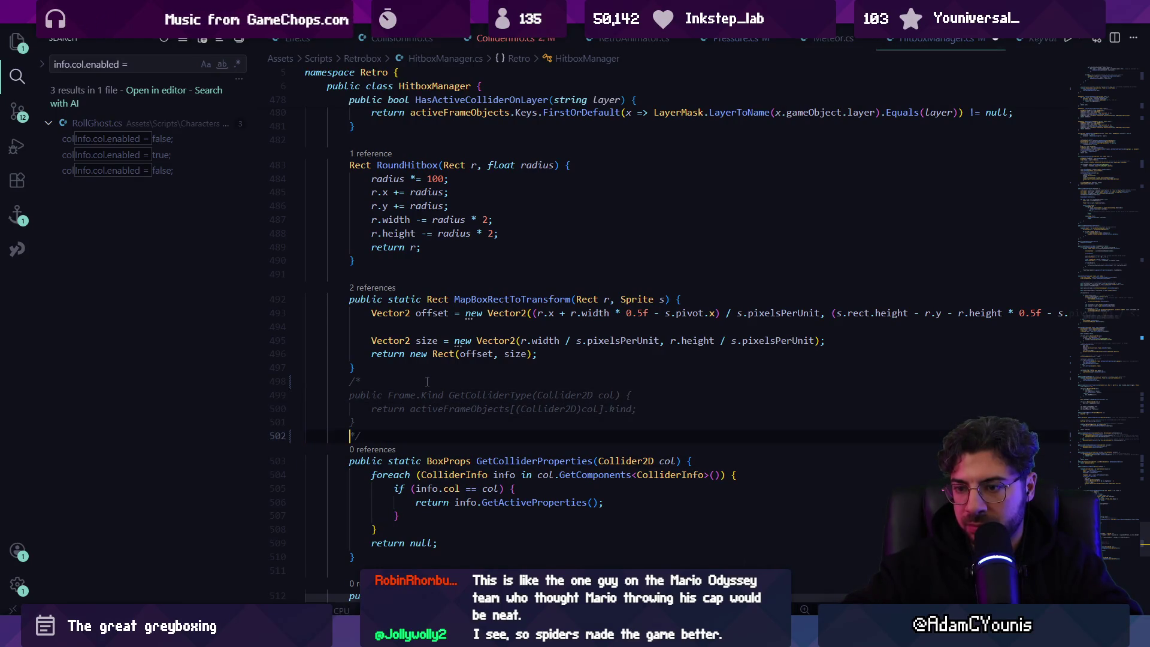
{"action": "key", "text": "Return"}
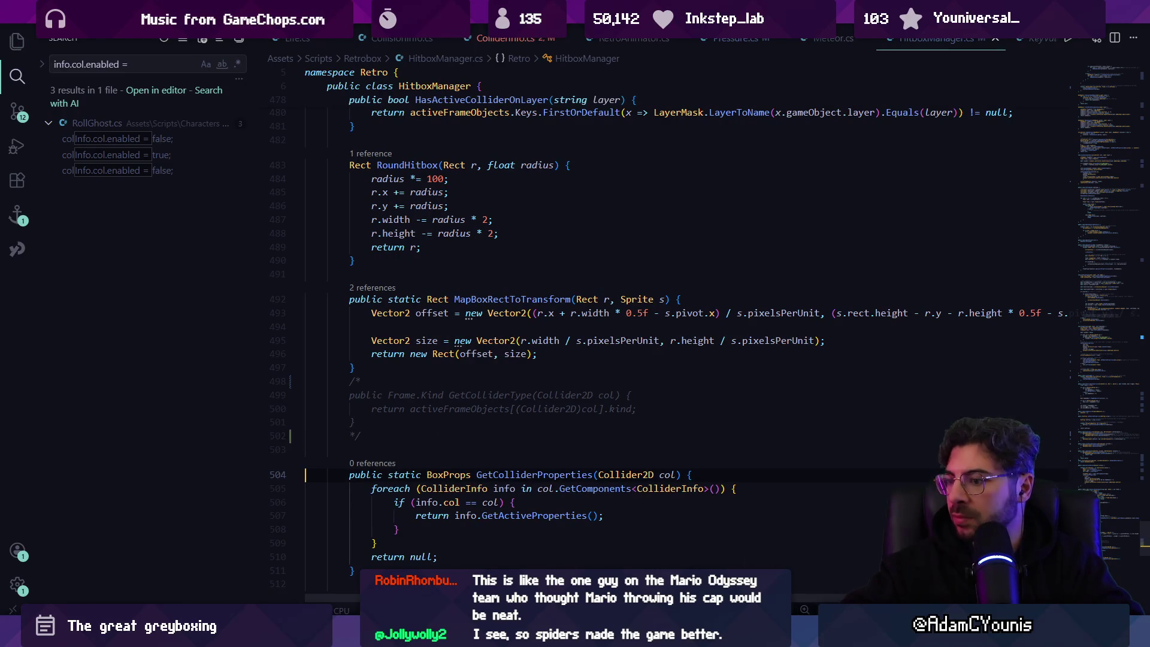
In ColliderInfo.cs, accept the suggestion passing this instead of col in Ban and IsBanned
{"action": "left_click", "coordinate": [505, 38]}
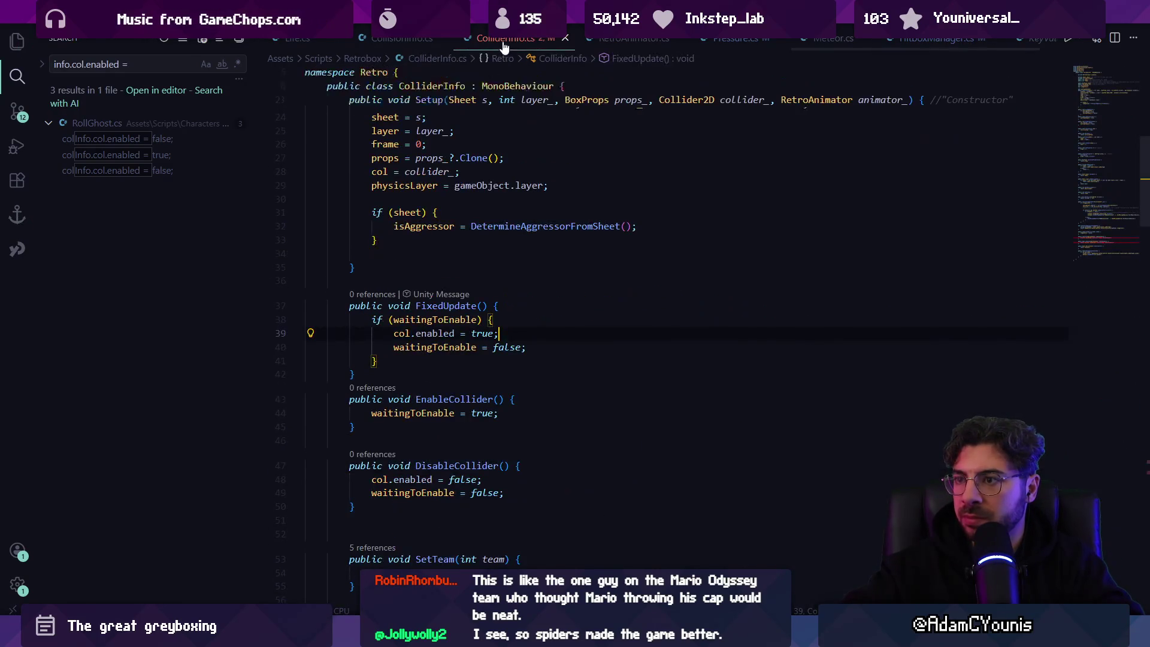
{"action": "left_click", "coordinate": [1100, 246]}
{"action": "left_click", "coordinate": [557, 289]}
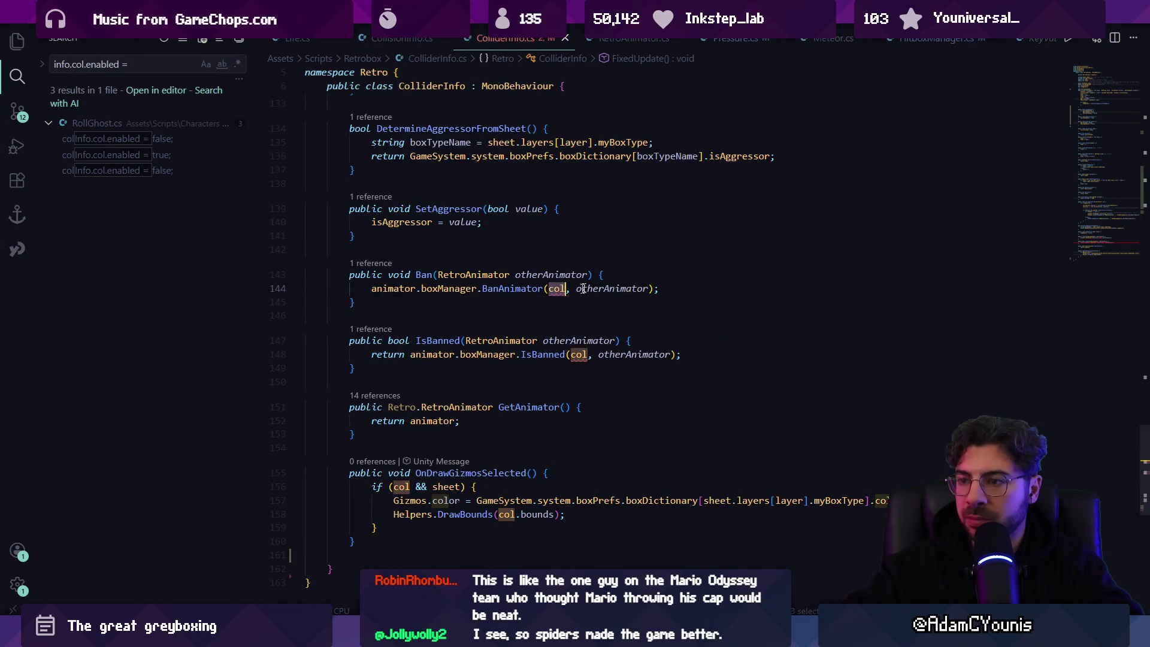
{"action": "key", "text": "Tab"}
{"action": "key", "text": "Tab"}
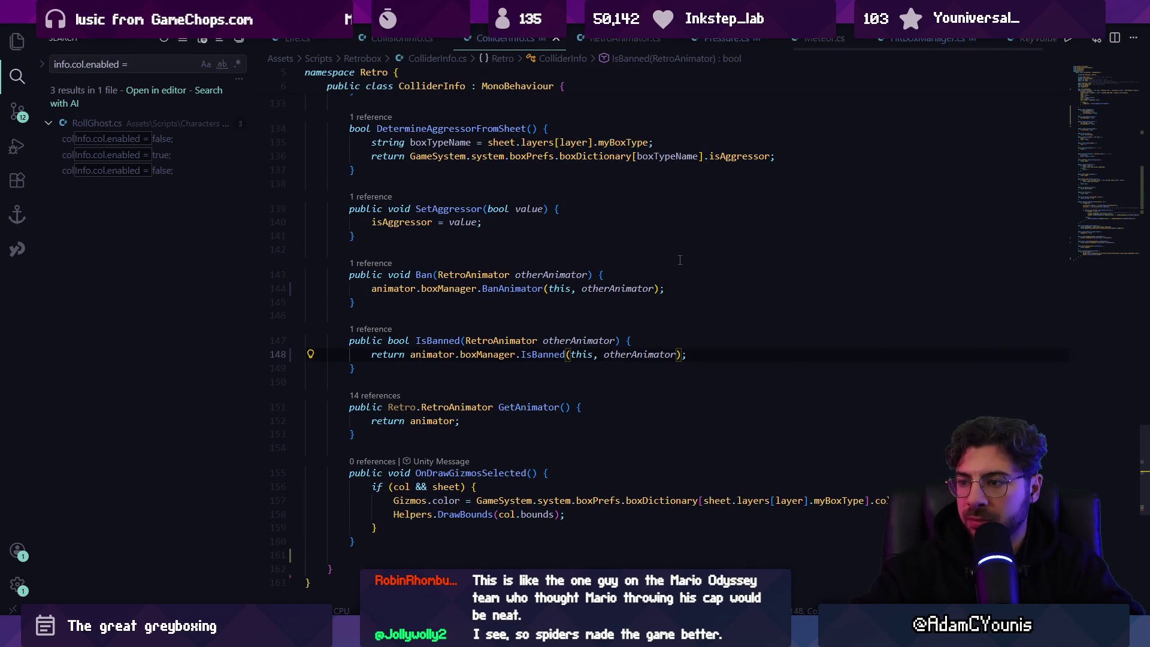
{"action": "key", "text": "alt+Tab"}
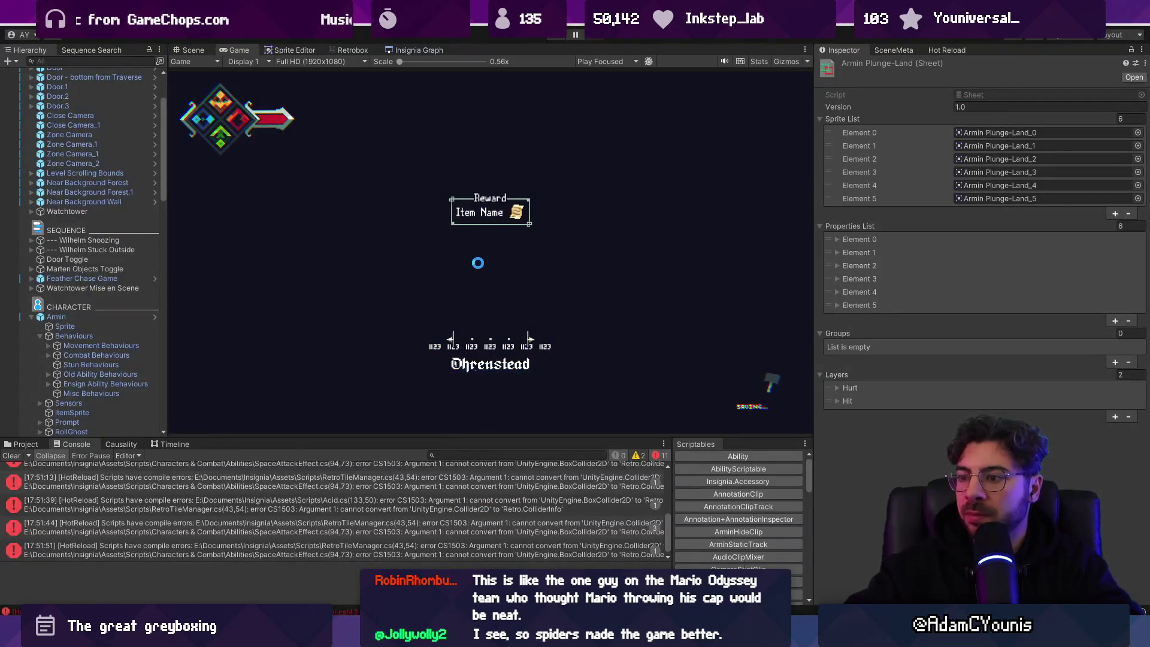
Clear the Unity console and open the Acid.cs(133,50) error in the code editor
{"action": "key", "text": "alt+Tab"}
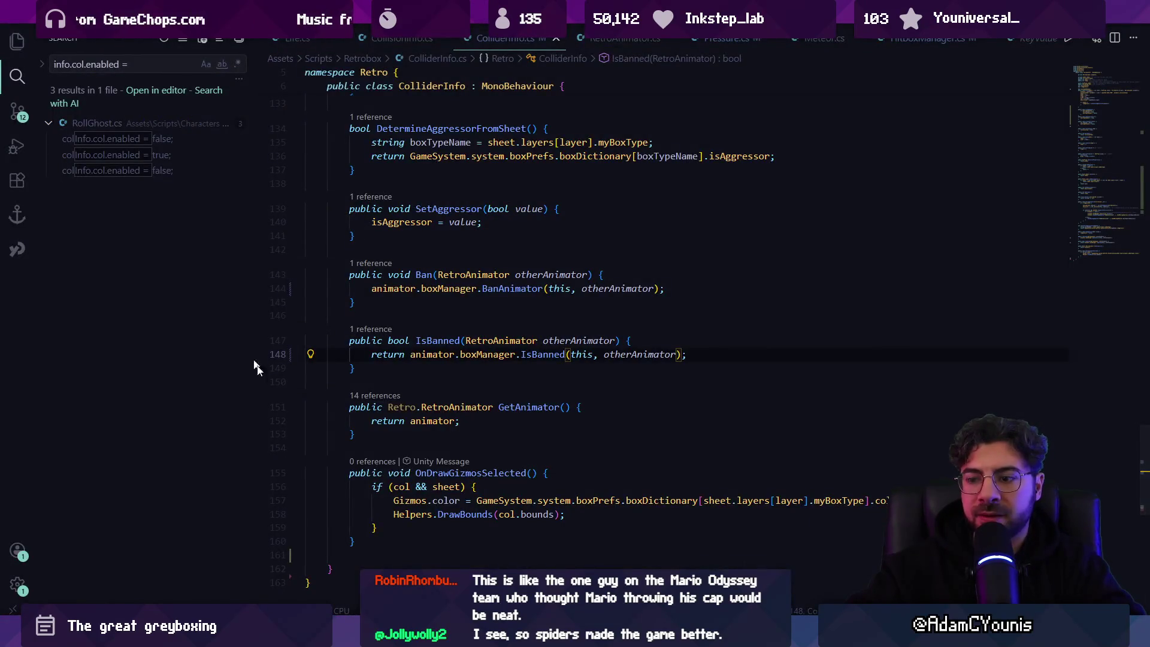
{"action": "key", "text": "alt+Tab"}
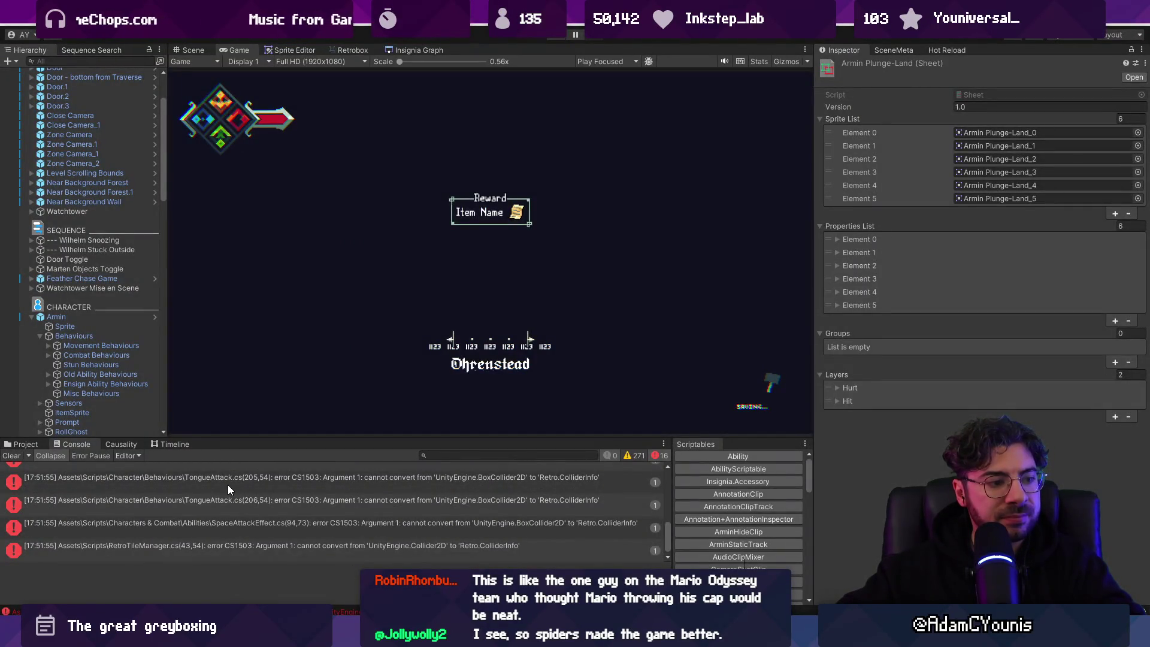
{"action": "left_click", "coordinate": [13, 457]}
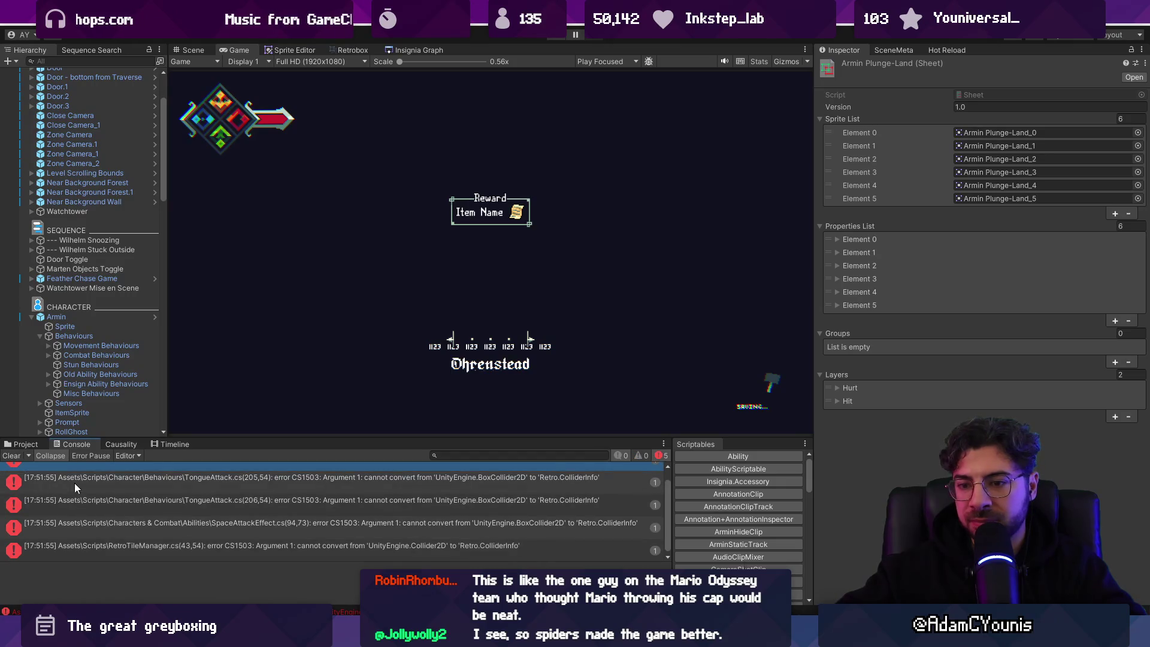
{"action": "left_click", "coordinate": [74, 481]}
{"action": "scroll", "coordinate": [224, 474], "scroll_direction": "up", "scroll_amount": 1}
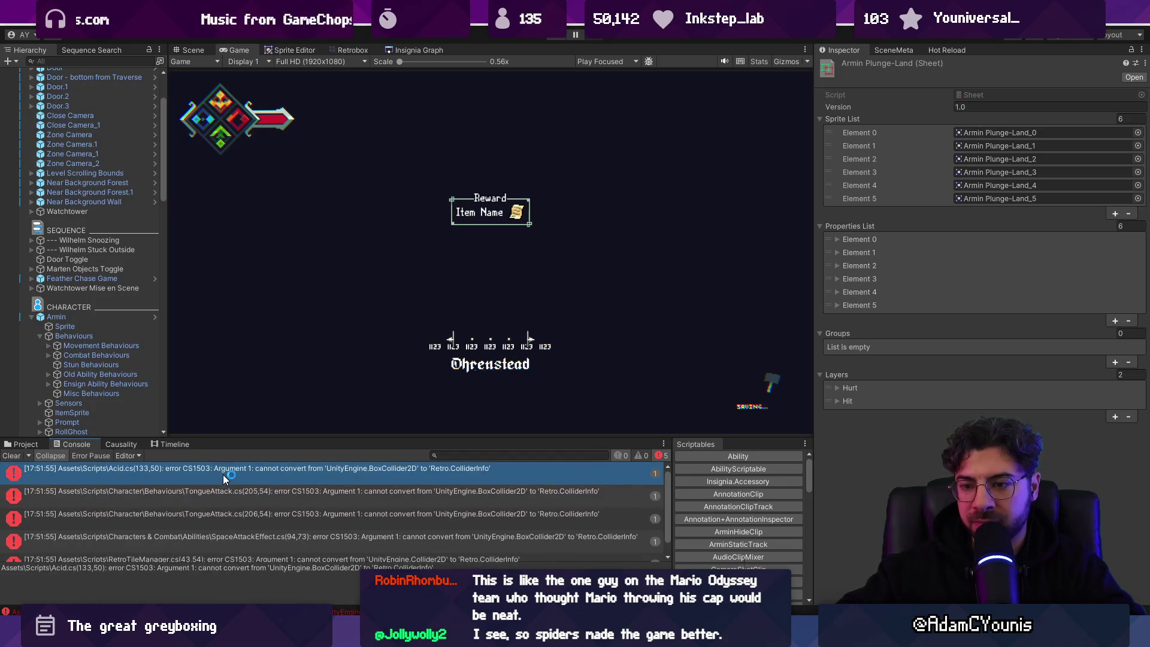
{"action": "double_click", "coordinate": [222, 474]}
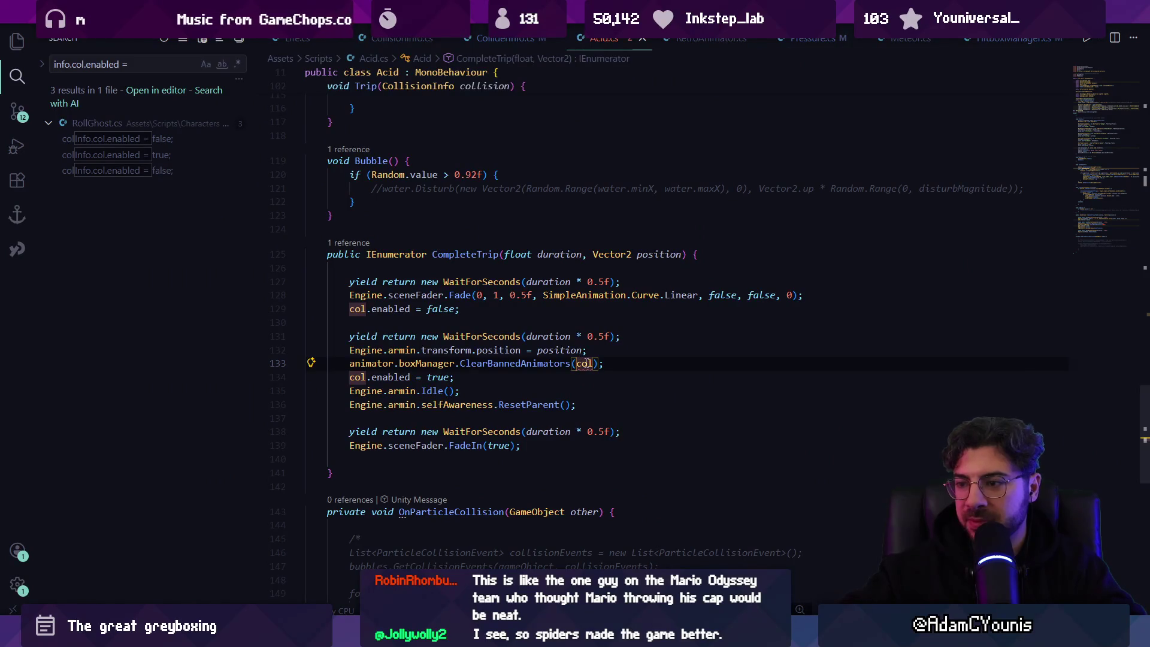
Check where col is declared, then add info.DisableCollider(); in Acid's CompleteTrip
{"action": "double_click", "coordinate": [585, 364]}
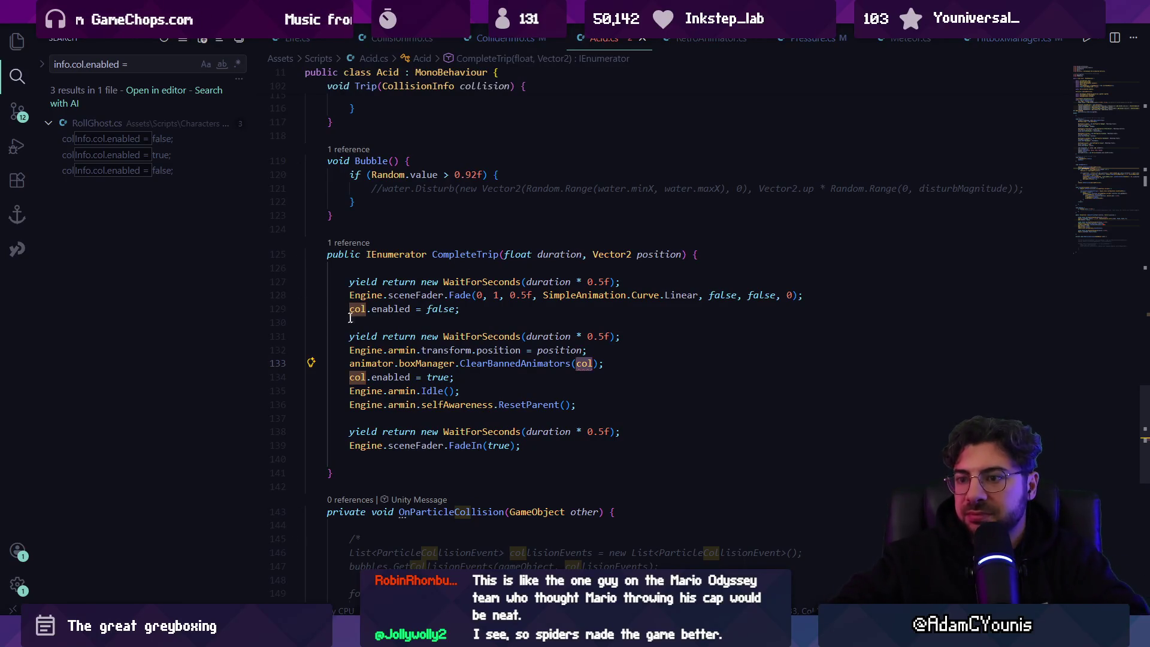
{"action": "left_click", "coordinate": [352, 311], "text": "ctrl"}
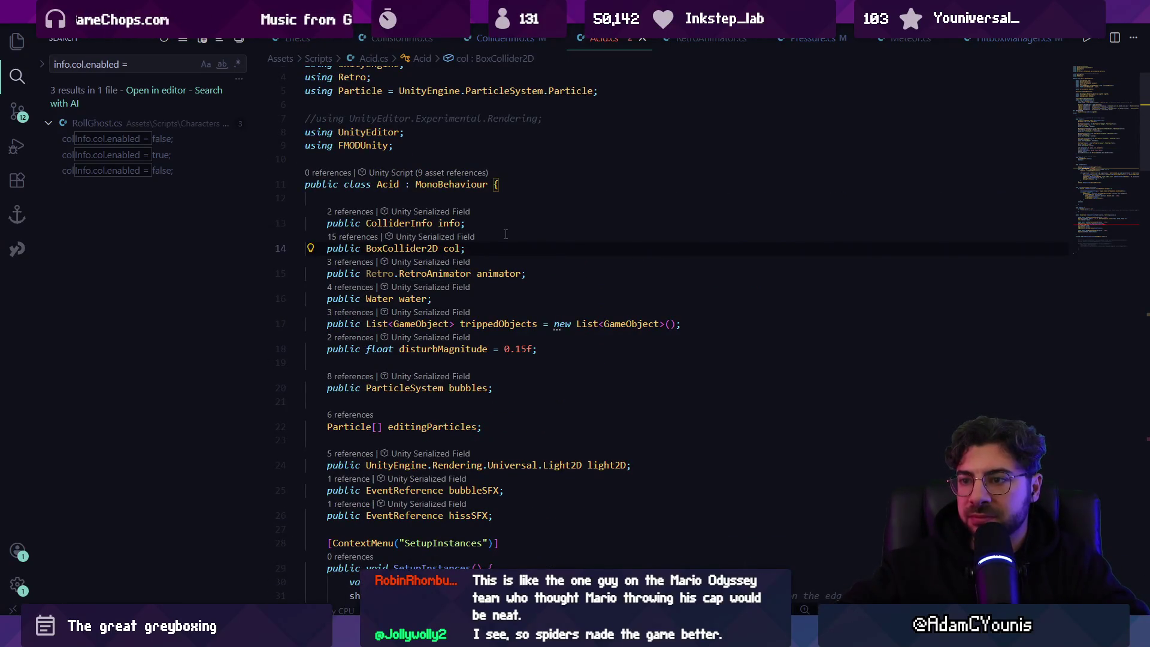
{"action": "key", "text": "alt+Left"}
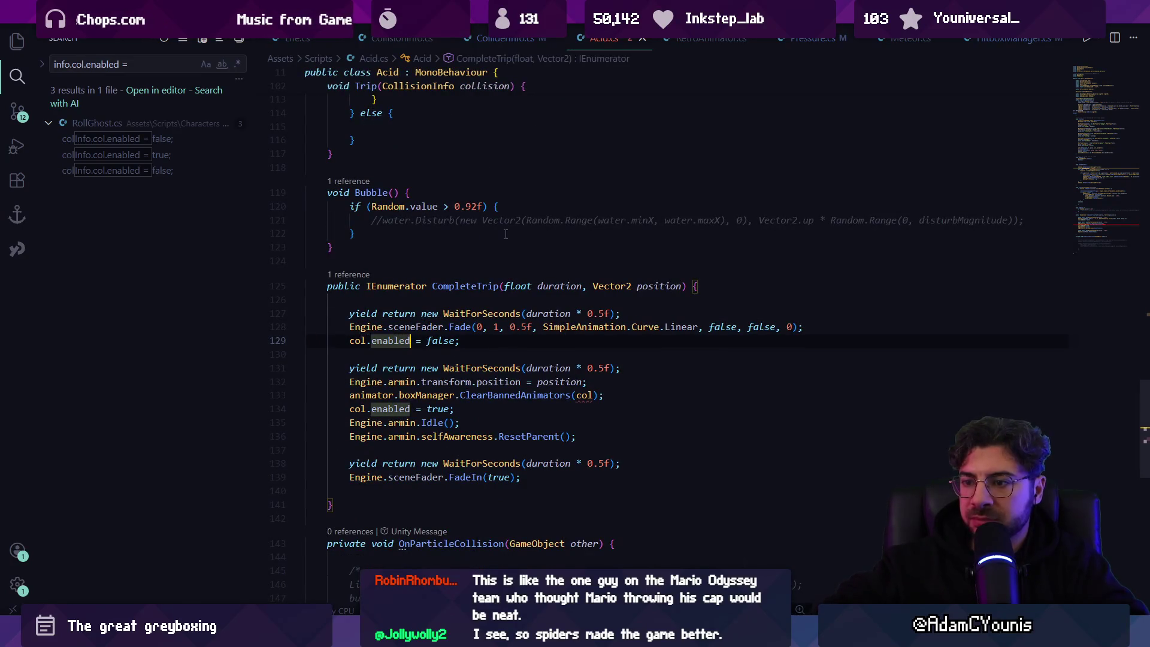
{"action": "key", "text": "Down"}
{"action": "key", "text": "Return"}
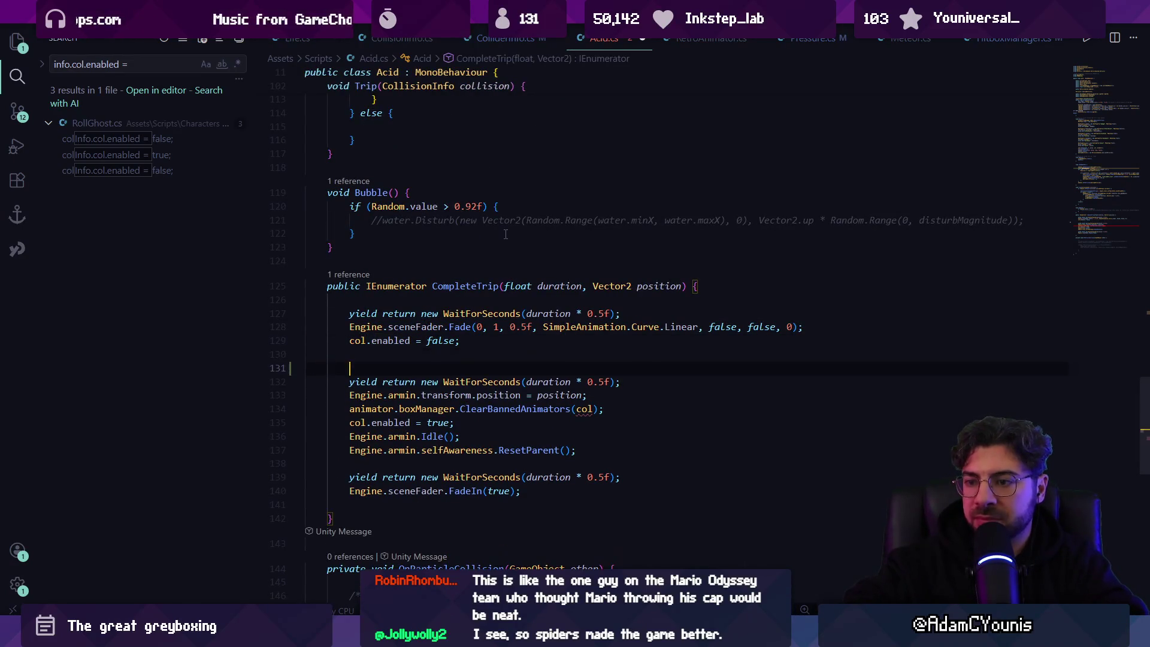
{"action": "type", "text": "indo"}
{"action": "key", "text": "BackSpace"}
{"action": "key", "text": "BackSpace"}
{"action": "type", "text": "fo.DisableCollider();"}
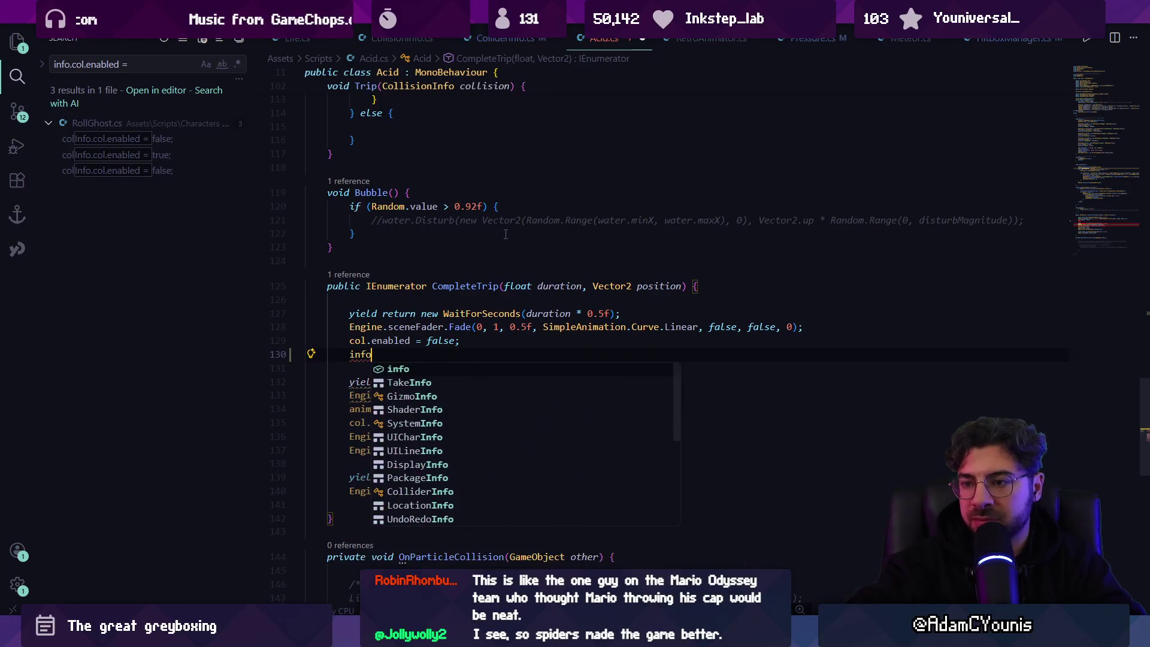
Delete the old col.enabled = false line, accept the remaining info edits, and save Acid.cs
{"action": "key", "text": "Home"}
{"action": "key", "text": "shift+Up"}
{"action": "key", "text": "BackSpace"}
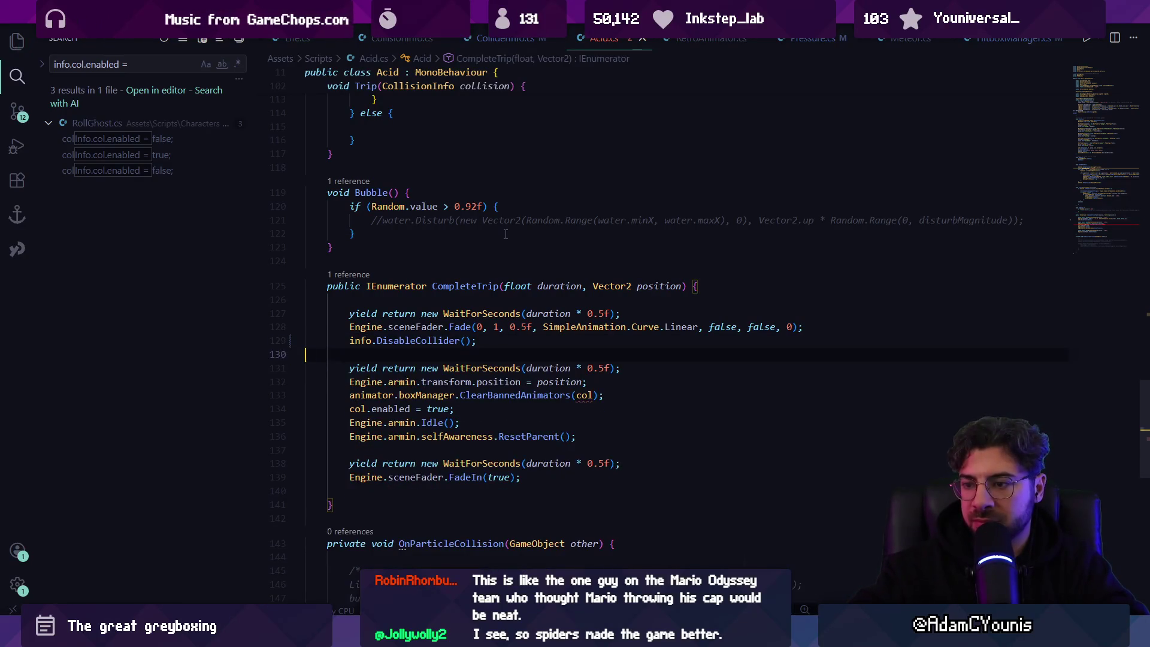
{"action": "key", "text": "Tab"}
{"action": "key", "text": "Tab"}
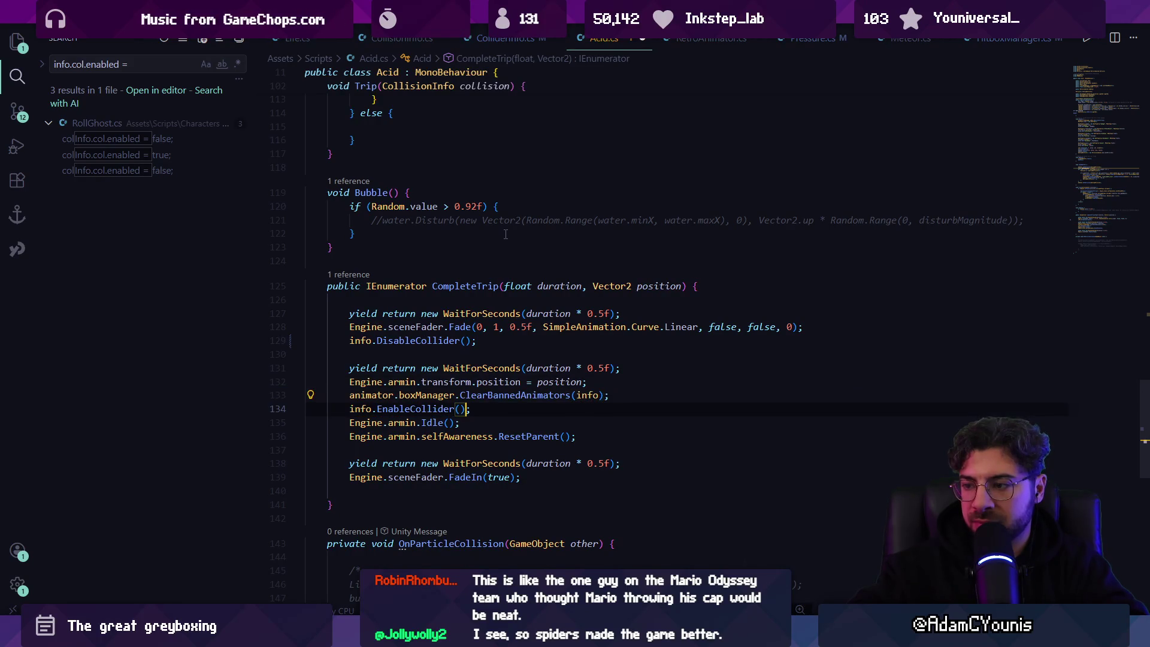
{"action": "key", "text": "ctrl+s"}
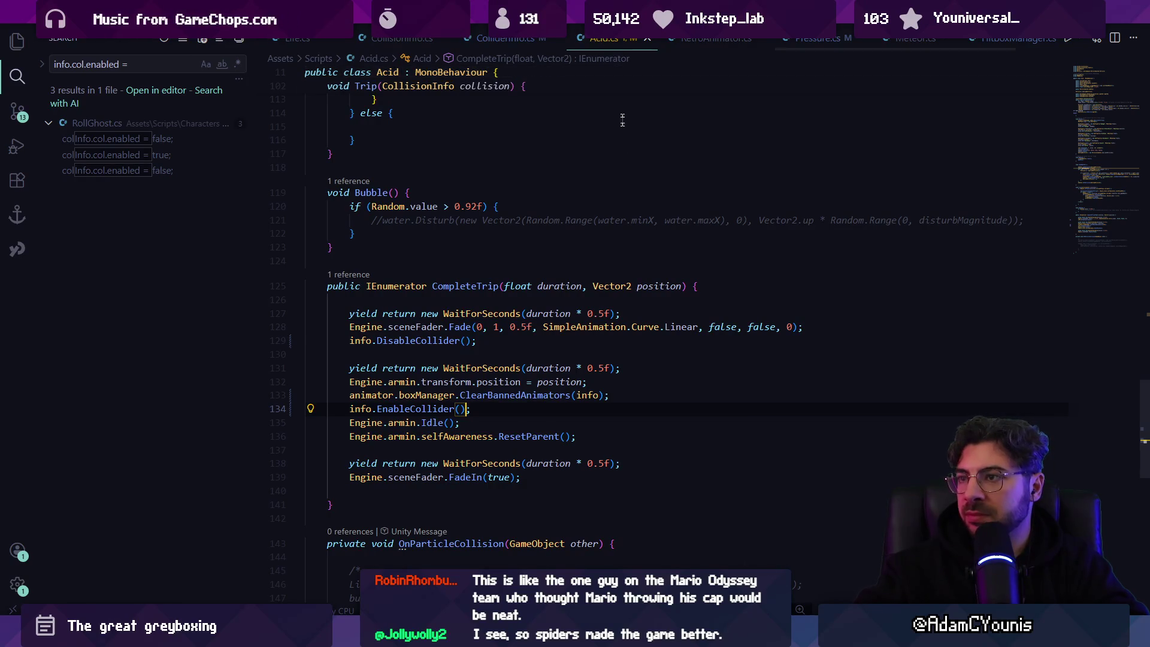
{"action": "key", "text": "alt+Tab"}
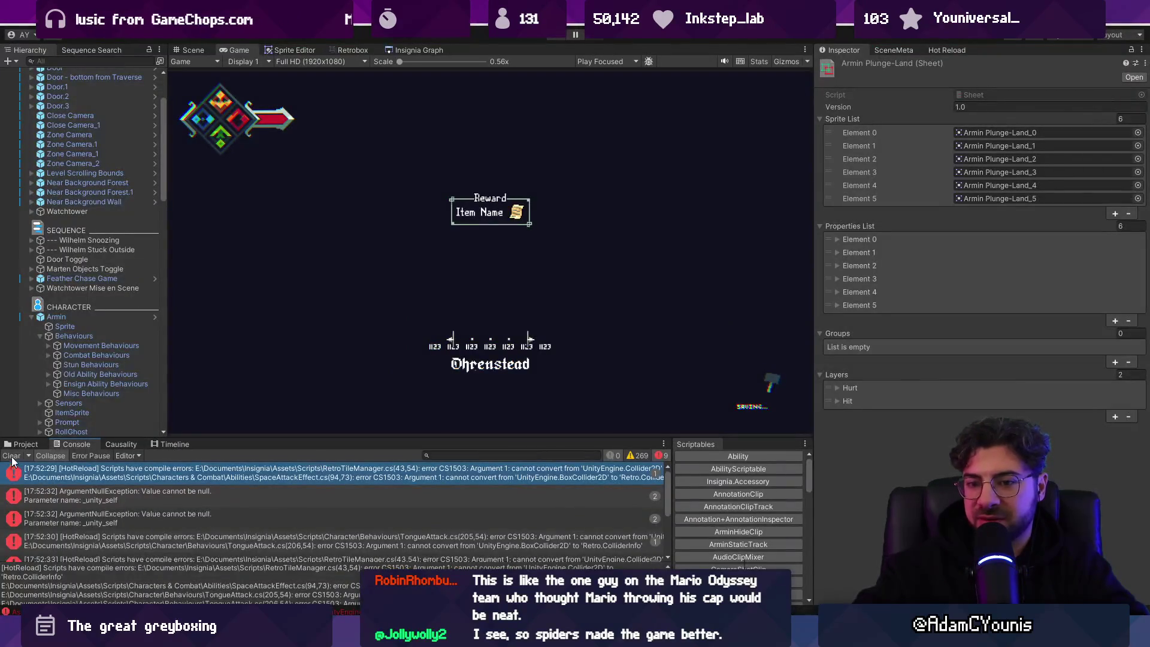
Open the TongueAttack.cs line 205 error and pass parent.info and parent.hurtInfo to ClearBannedAnimators
{"action": "double_click", "coordinate": [88, 480]}
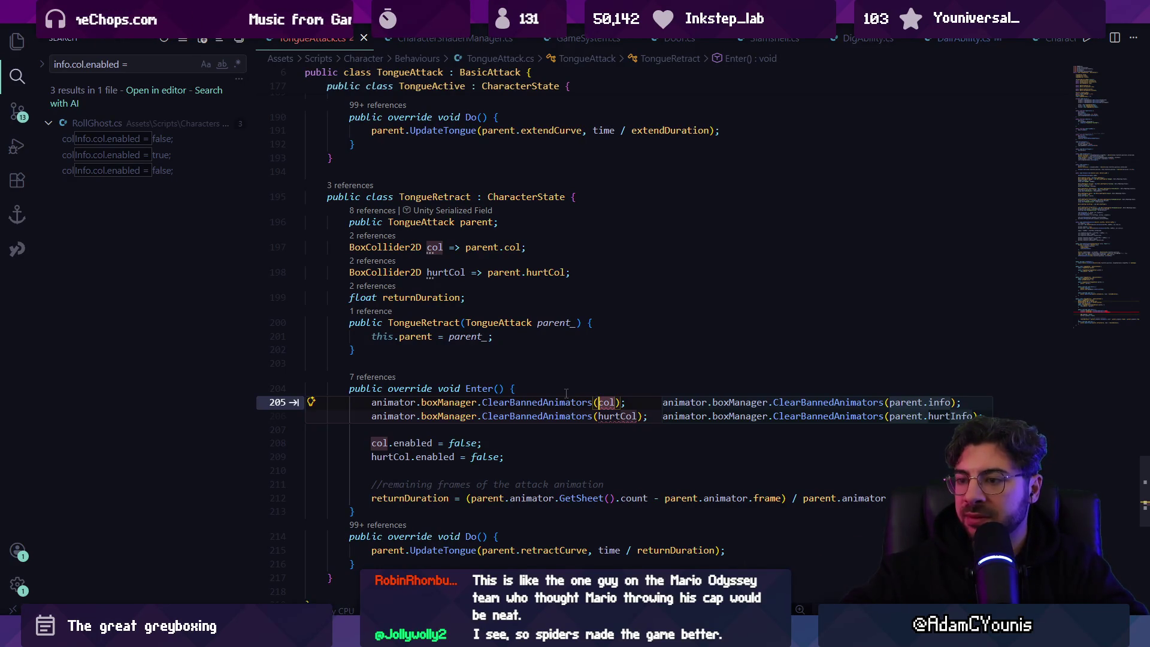
{"action": "key", "text": "Tab"}
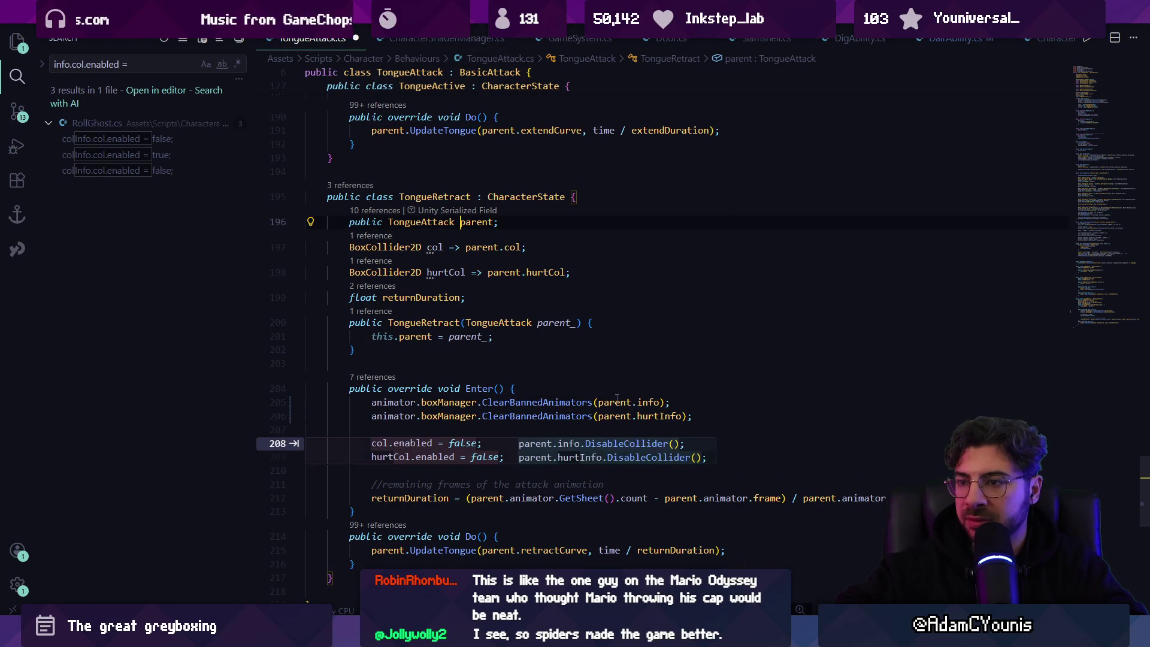
In TongueAttack's Enter, accept DisableCollider calls for both colliders, then recheck Unity
{"action": "left_click", "coordinate": [646, 402], "text": "ctrl"}
{"action": "key", "text": "alt+Left"}
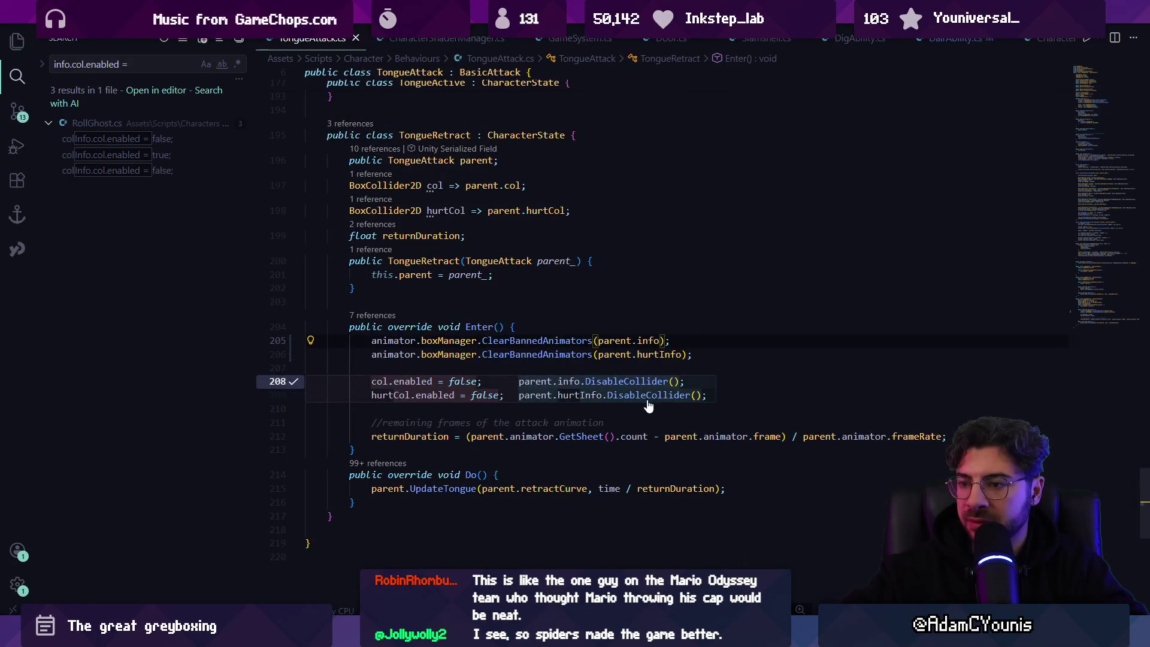
{"action": "key", "text": "Tab"}
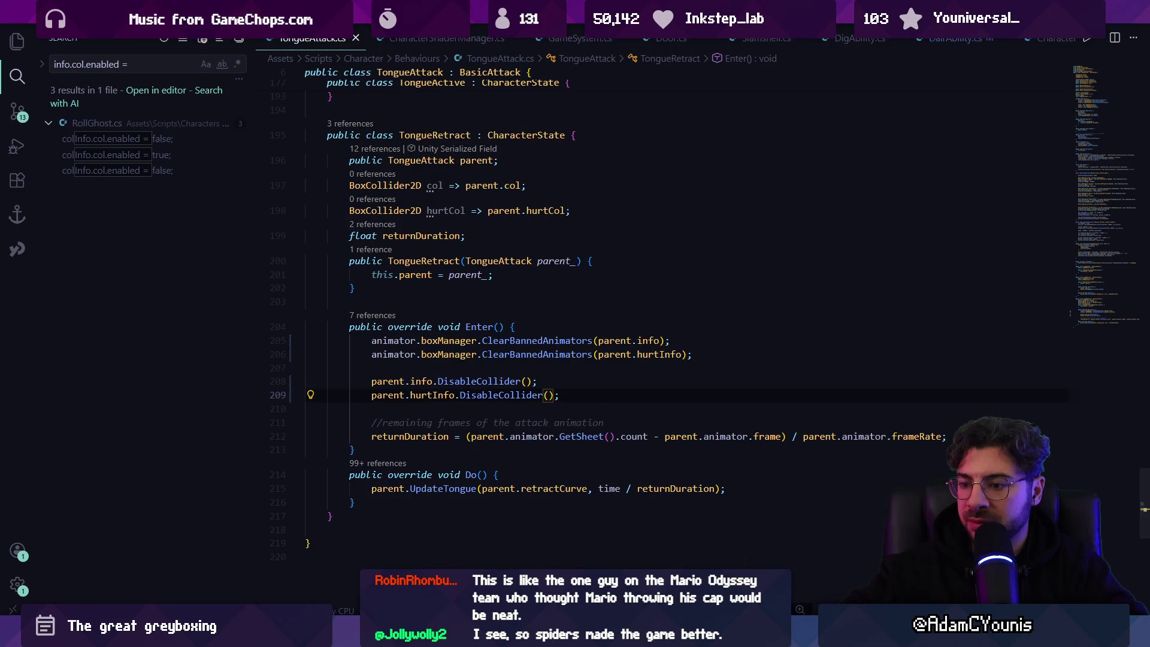
{"action": "key", "text": "alt+Tab"}
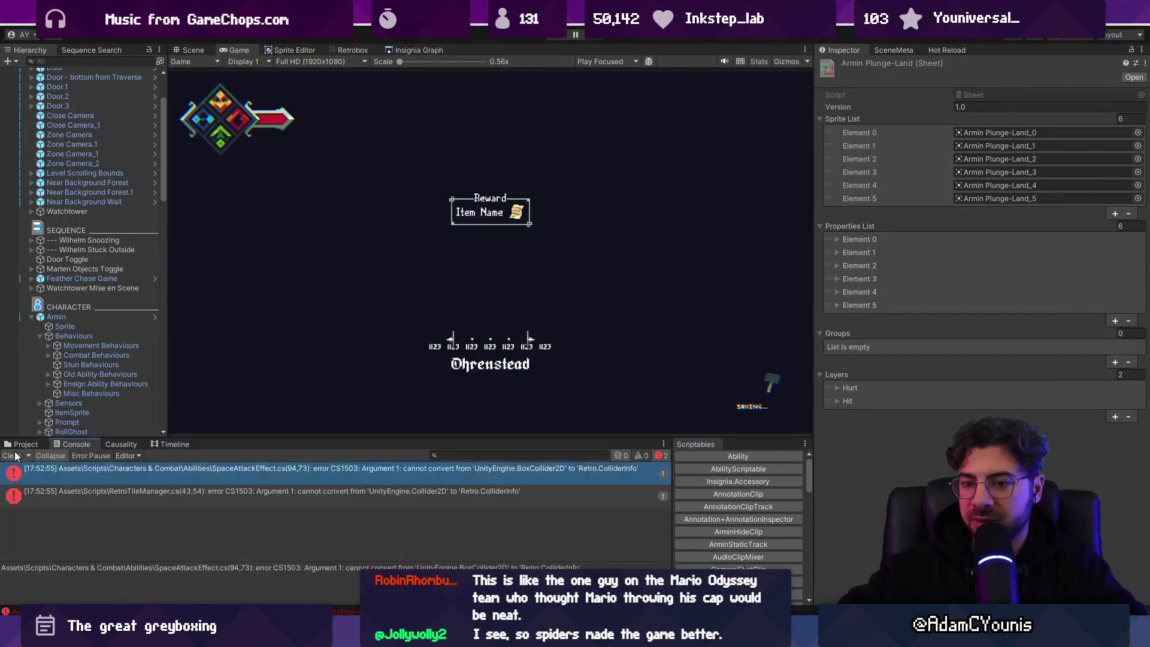
Open SpaceAttackEffect's error and accept the fix using info instead of col in Finish
{"action": "double_click", "coordinate": [78, 471]}
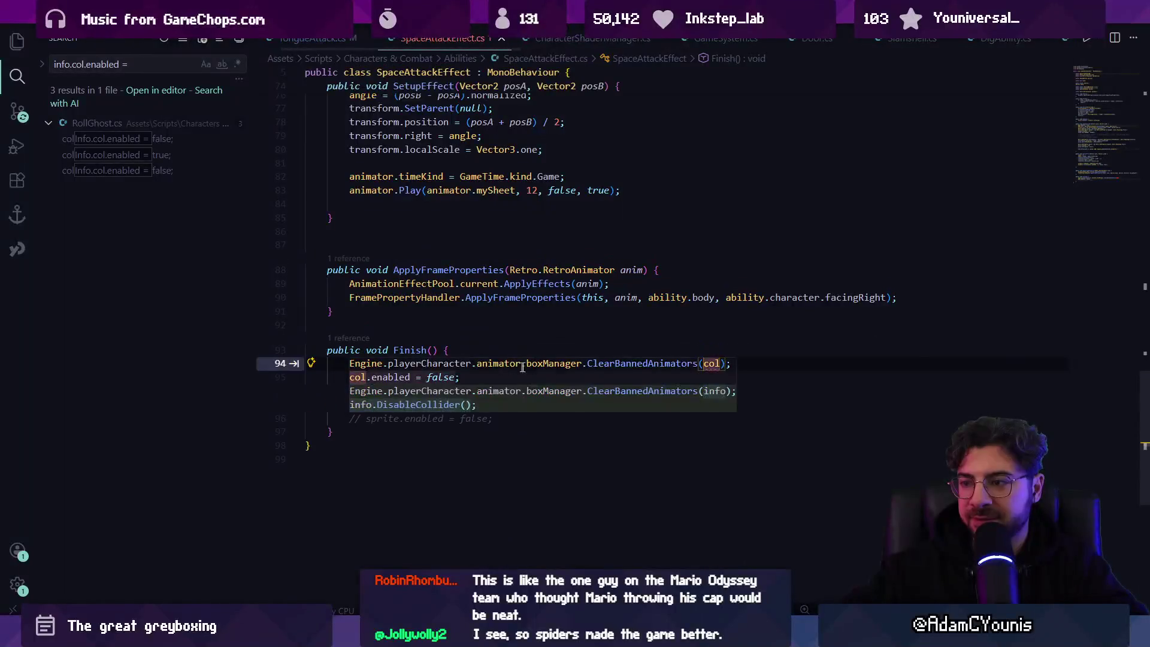
{"action": "key", "text": "Tab"}
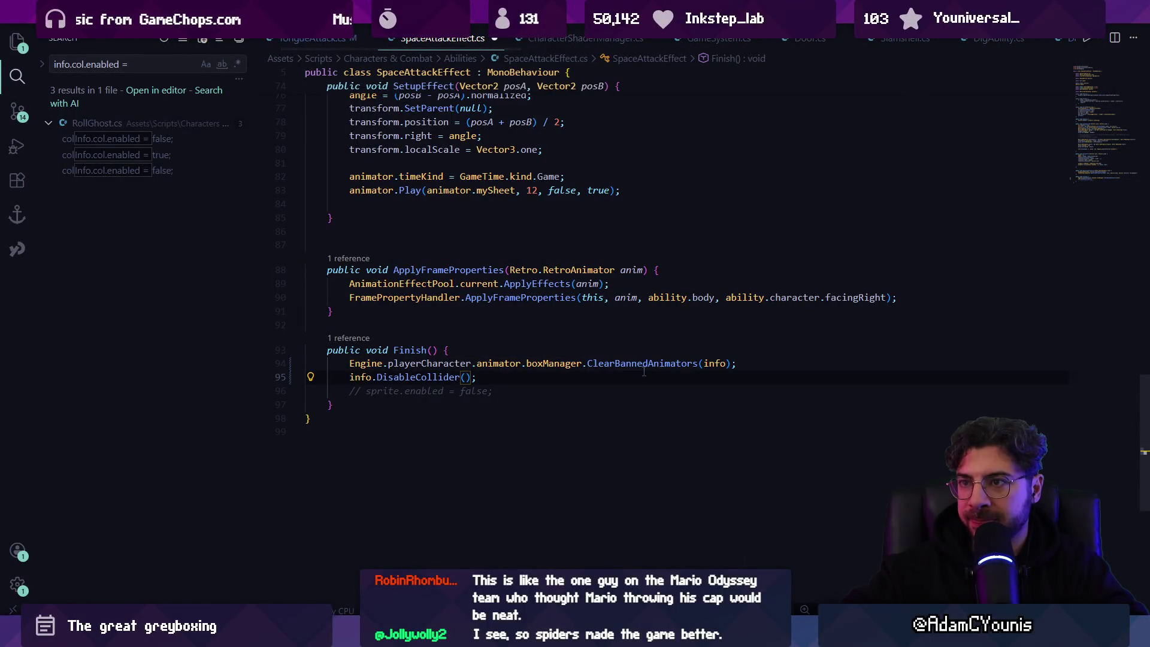
{"action": "key", "text": "alt+Tab"}
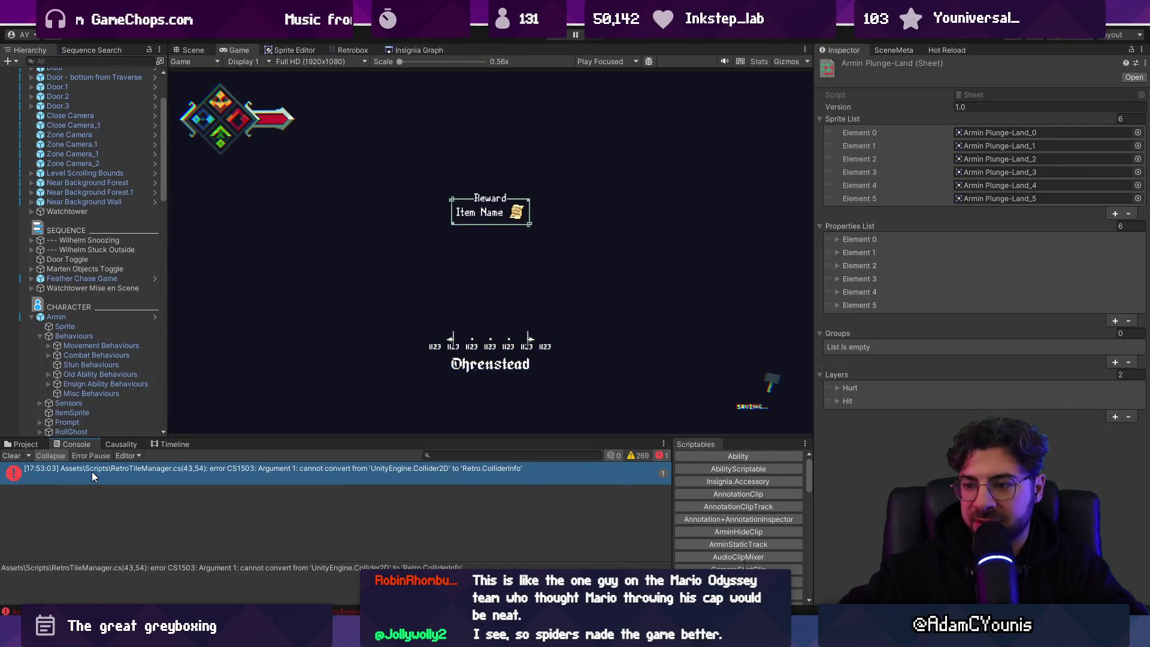
Open RetroTileManager's Land error at line 43, confirm ClearBannedAnimators(info), and reload in Unity
{"action": "double_click", "coordinate": [91, 472]}
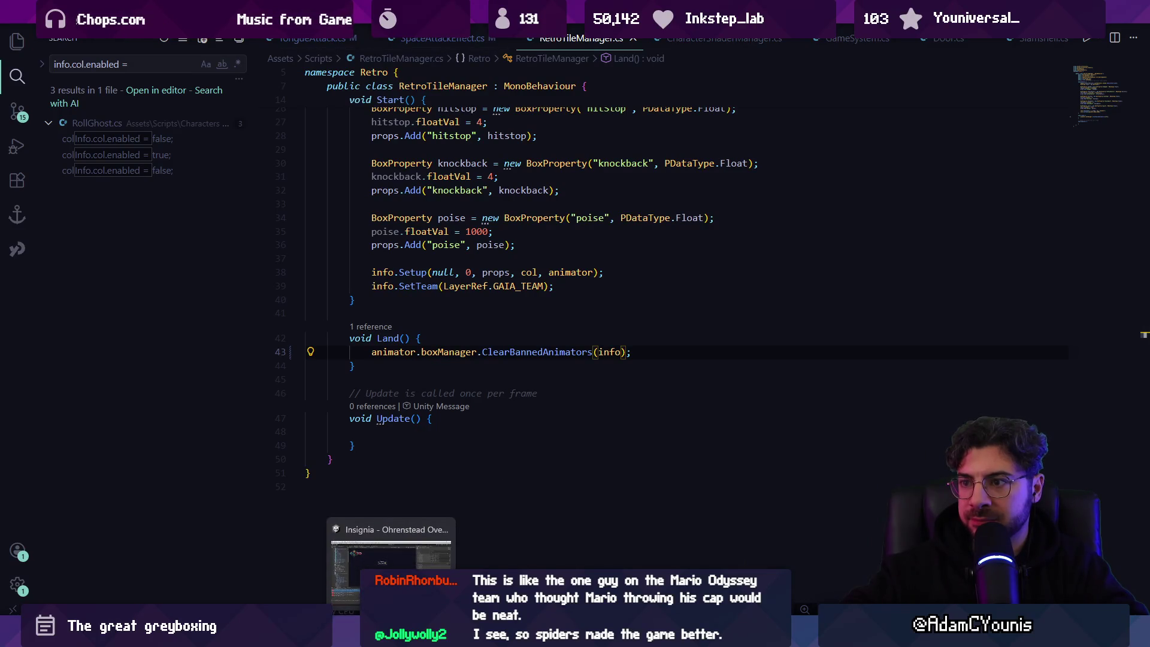
{"action": "key", "text": "alt+Tab"}
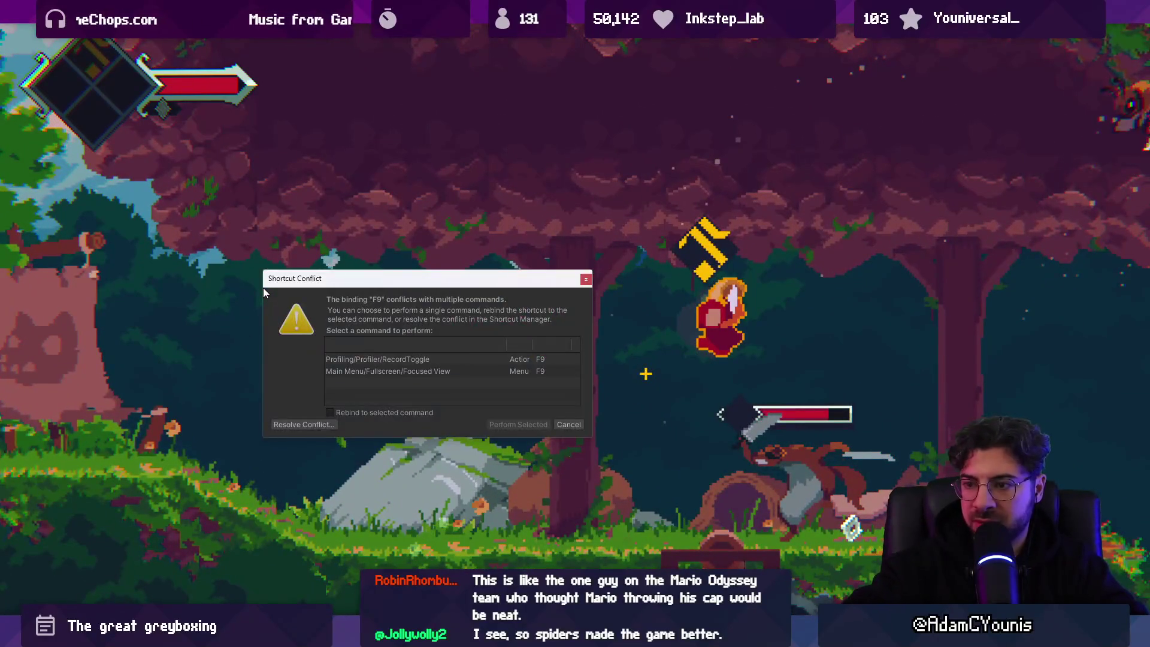
Exit fullscreen, enable Gizmos, inspect Armin's Hit and Hurt boxes, and step two frames
{"action": "key", "text": "Return"}
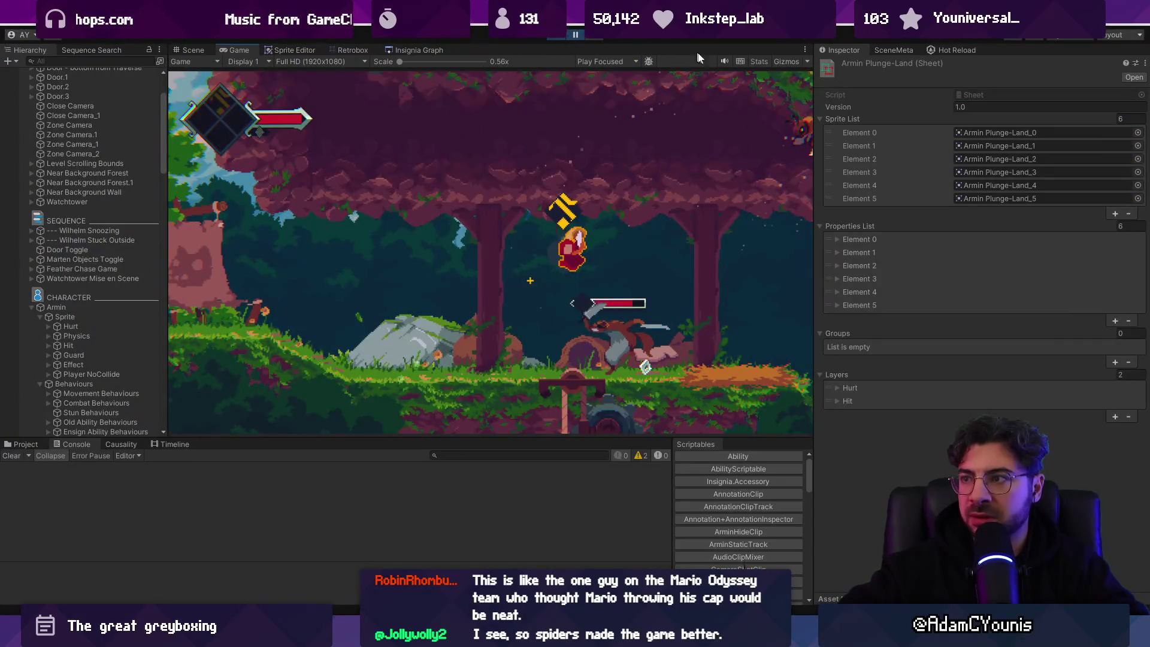
{"action": "left_click", "coordinate": [761, 61]}
{"action": "left_click", "coordinate": [761, 61]}
{"action": "left_click", "coordinate": [791, 61]}
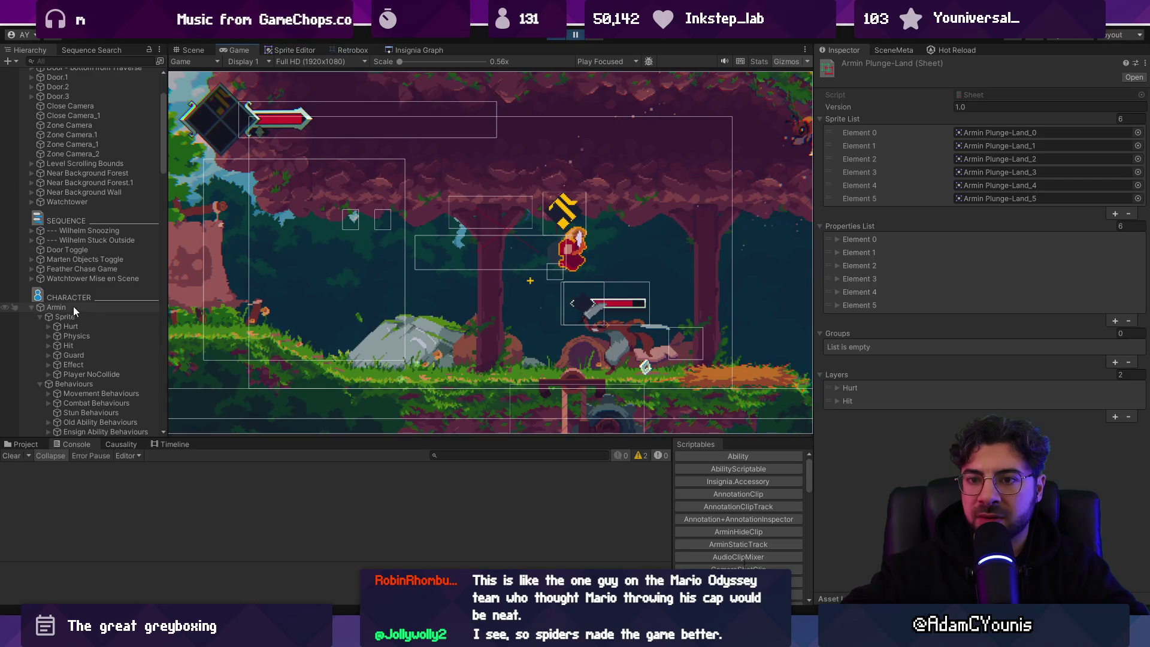
{"action": "left_click", "coordinate": [91, 341]}
{"action": "left_click", "coordinate": [88, 327]}
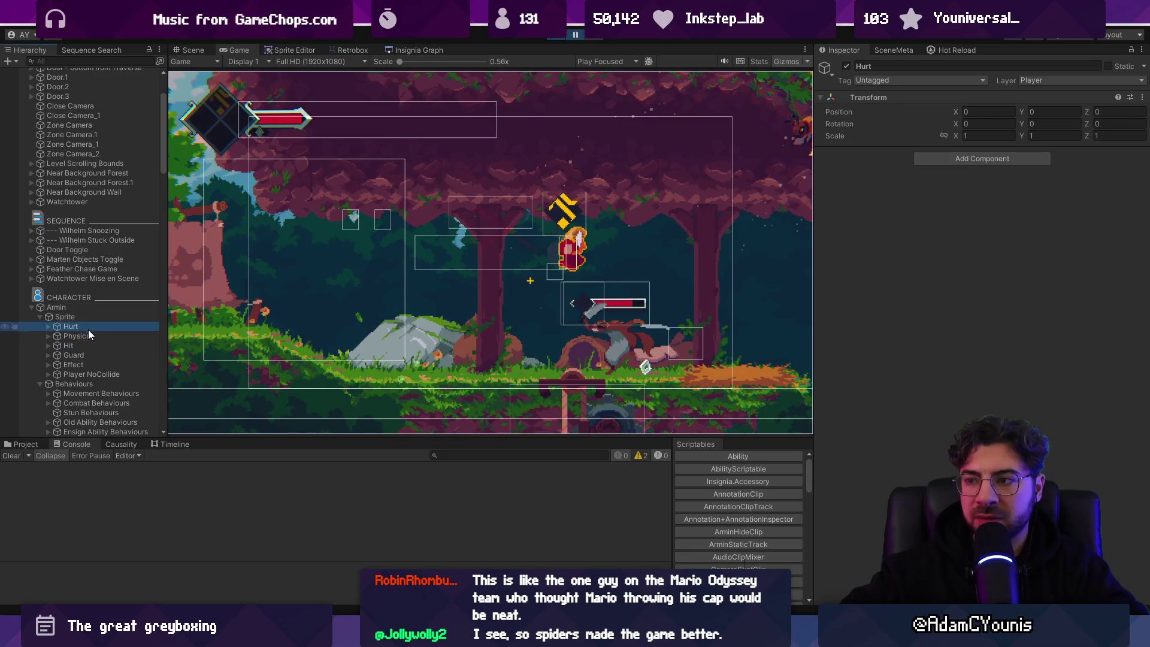
{"action": "left_click", "coordinate": [595, 36]}
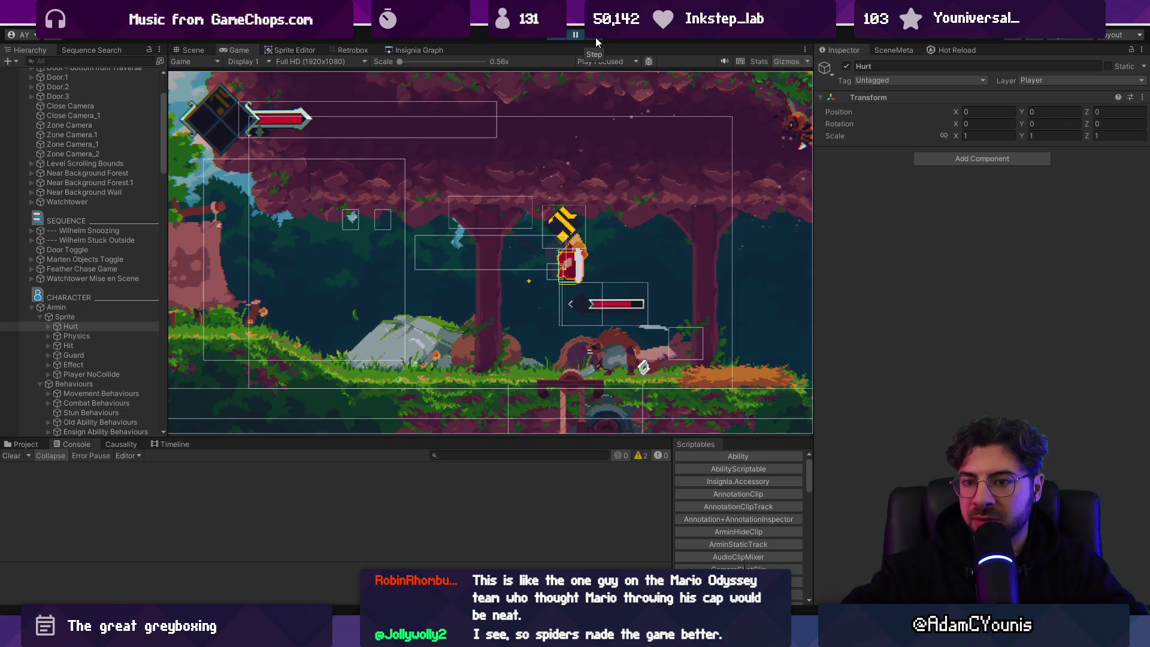
{"action": "left_click", "coordinate": [98, 344]}
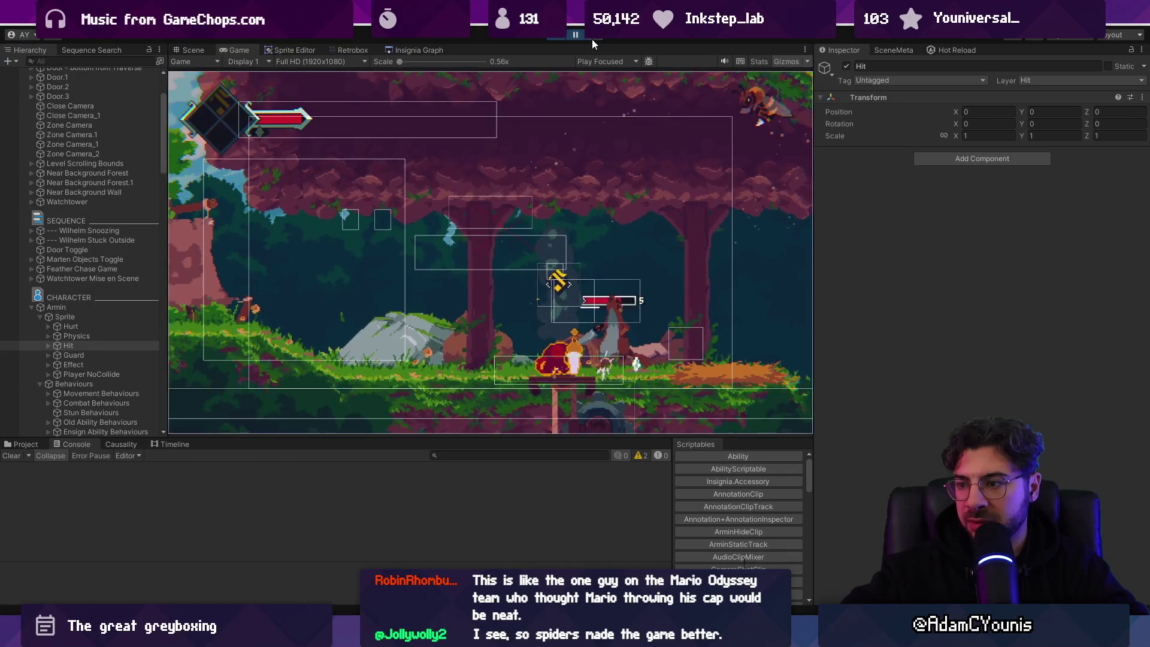
{"action": "key", "text": "alt+Tab"}
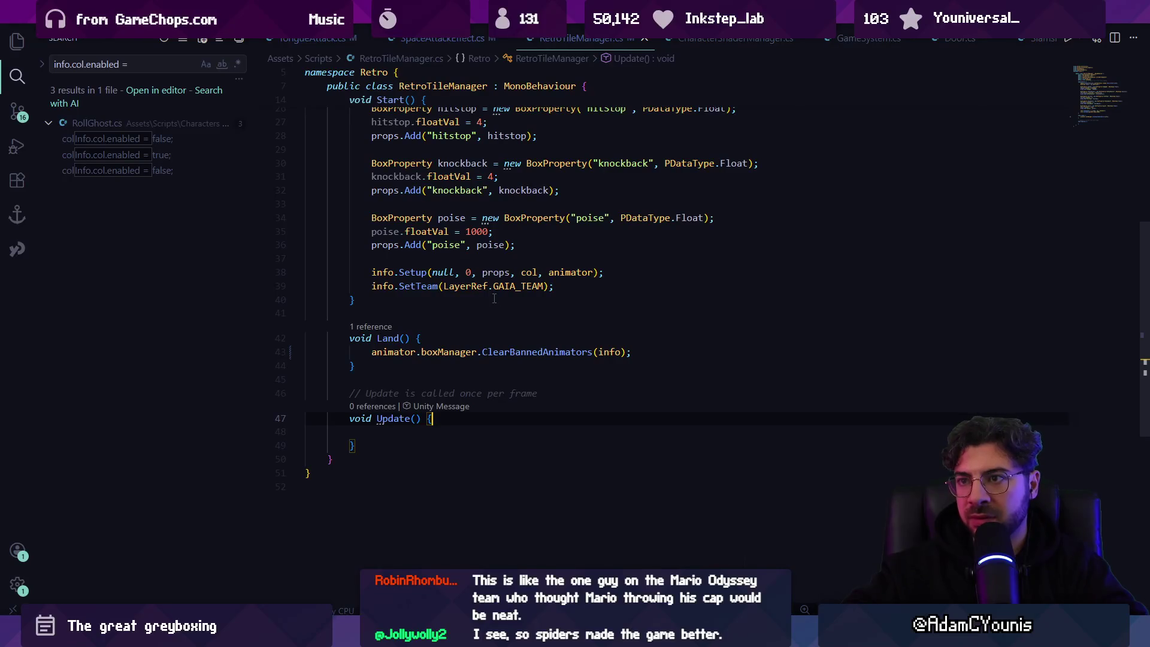
{"action": "key", "text": "ctrl+Tab"}
{"action": "key", "text": "ctrl+Tab"}
{"action": "key", "text": "ctrl+Tab"}
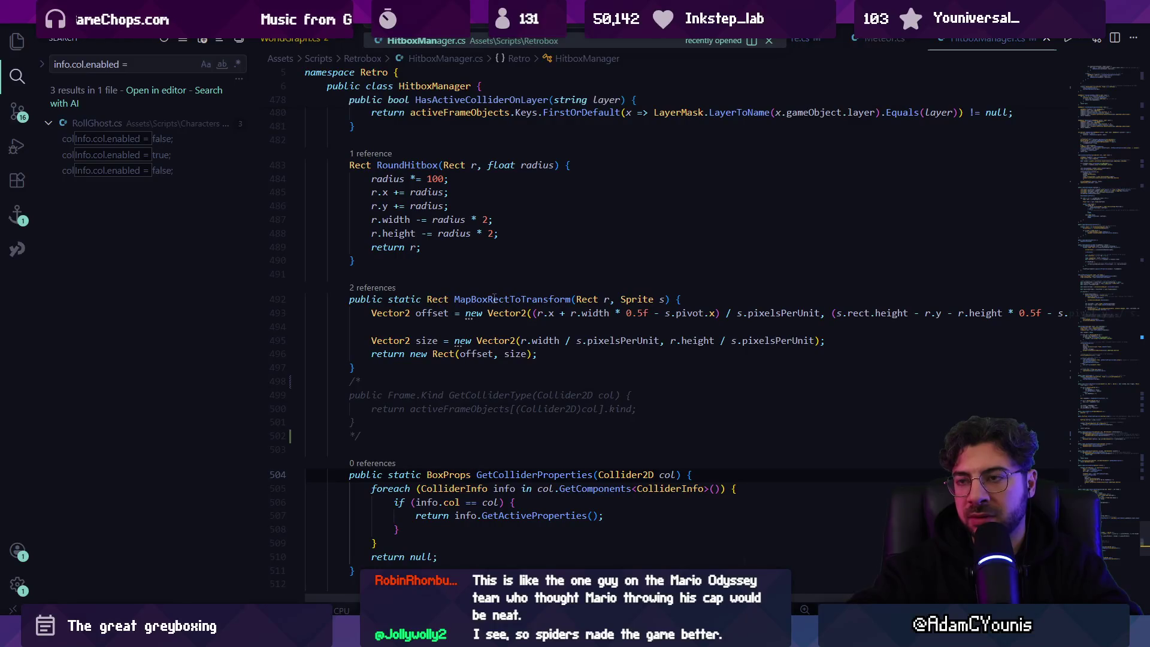
Open ColliderInfo.cs, find 'enabled = true', and list all references to the col field
{"action": "key", "text": "ctrl+p"}
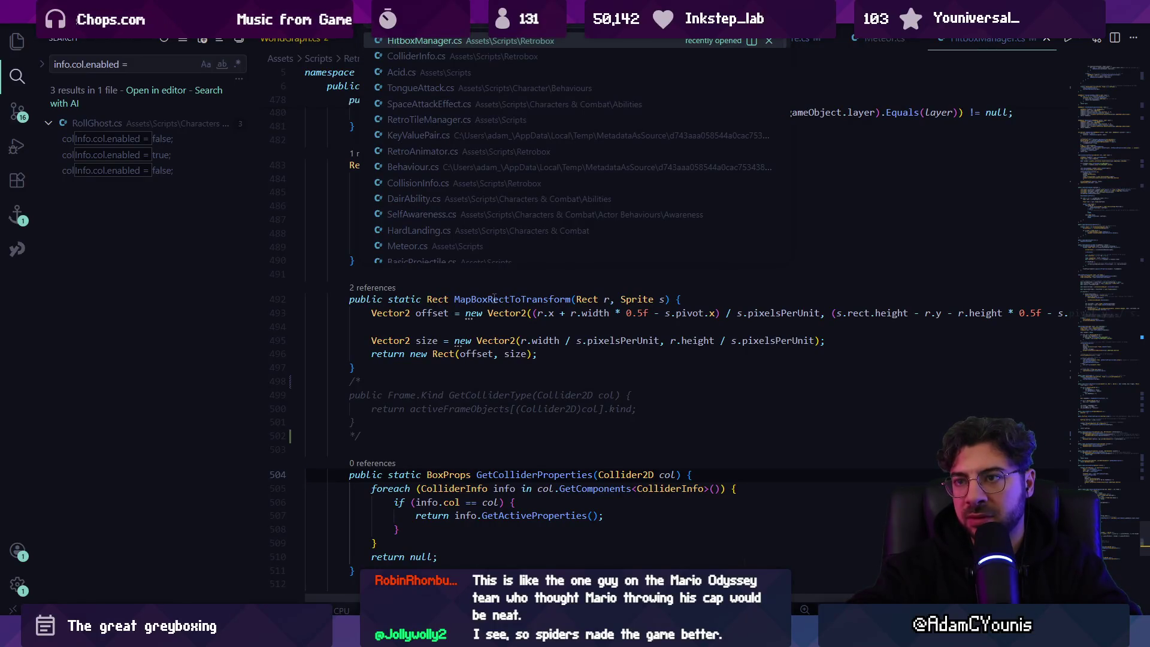
{"action": "type", "text": "colliderinfo"}
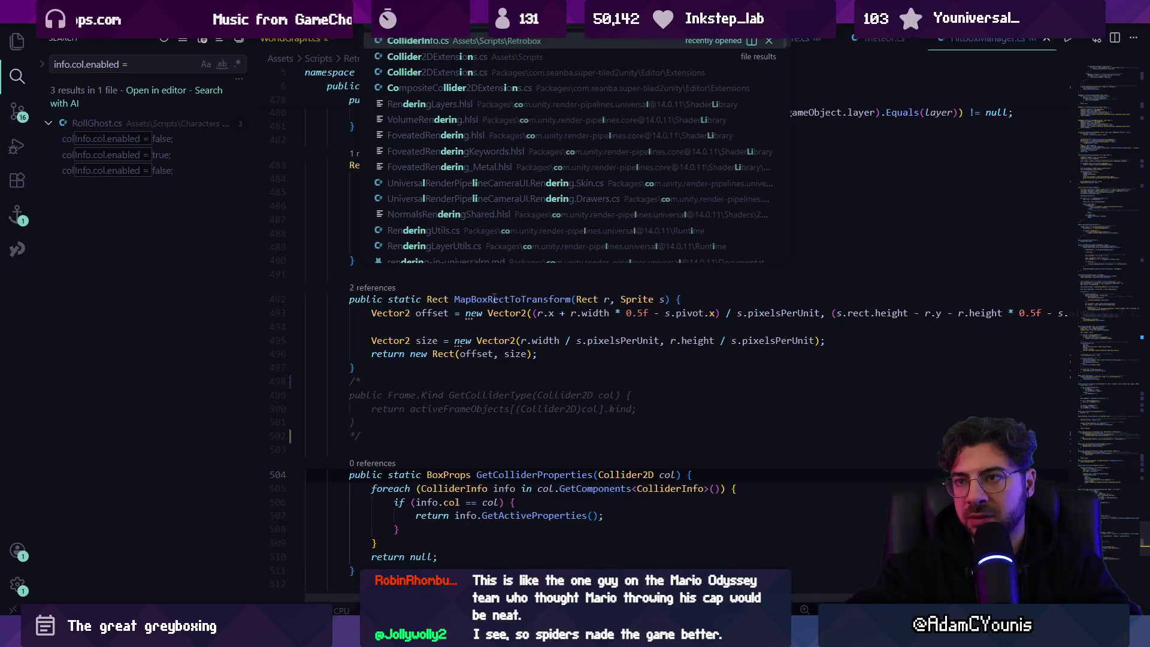
{"action": "key", "text": "Return"}
{"action": "type", "text": "e"}
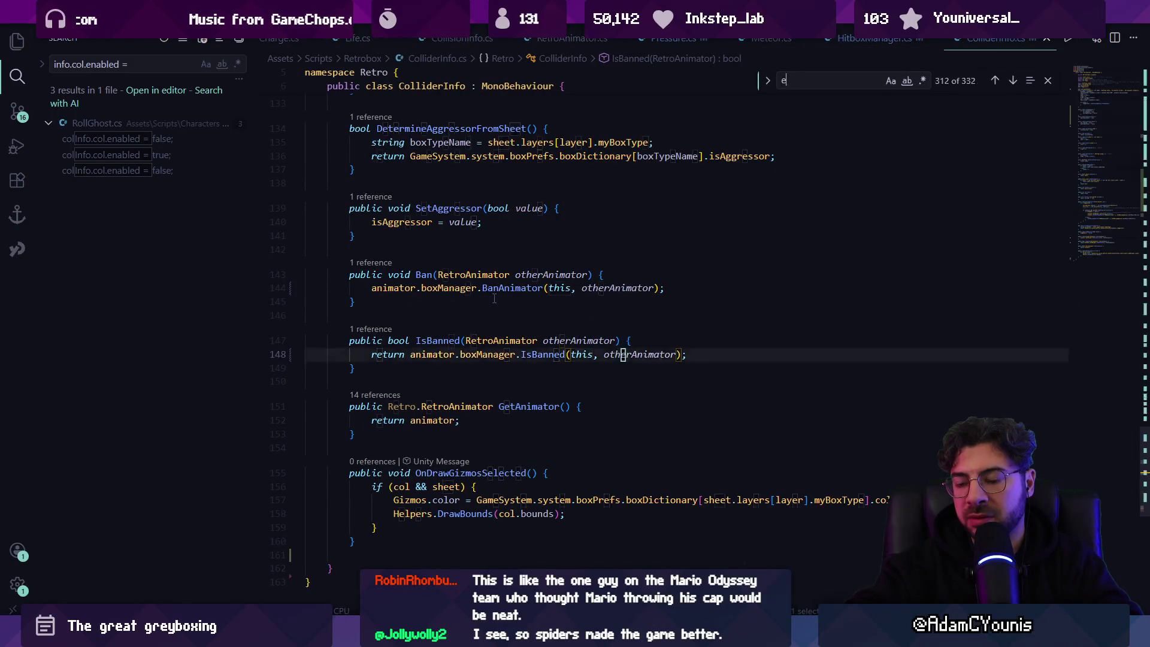
{"action": "type", "text": "nabled = true"}
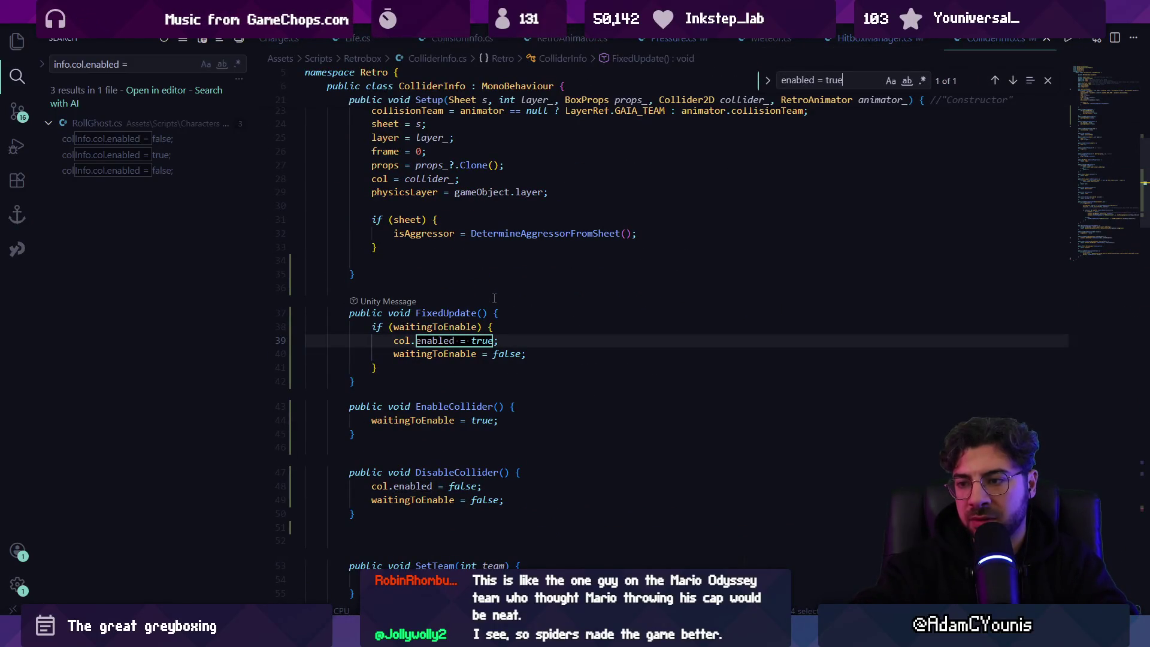
{"action": "key", "text": "Escape"}
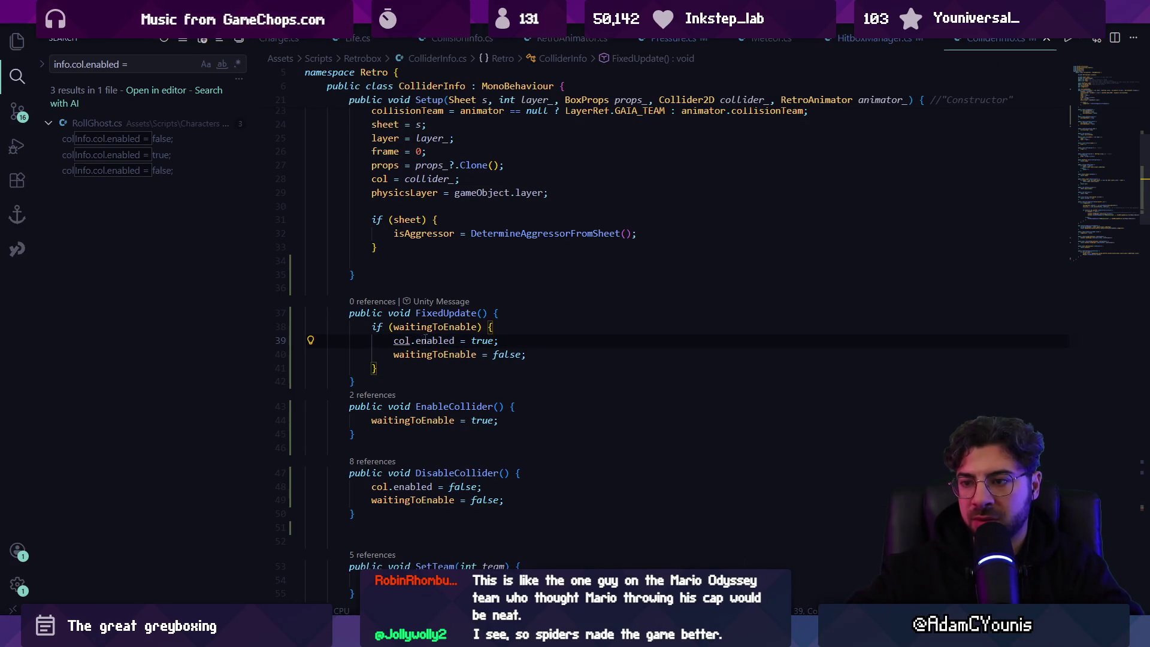
{"action": "left_click", "coordinate": [401, 346], "text": "ctrl"}
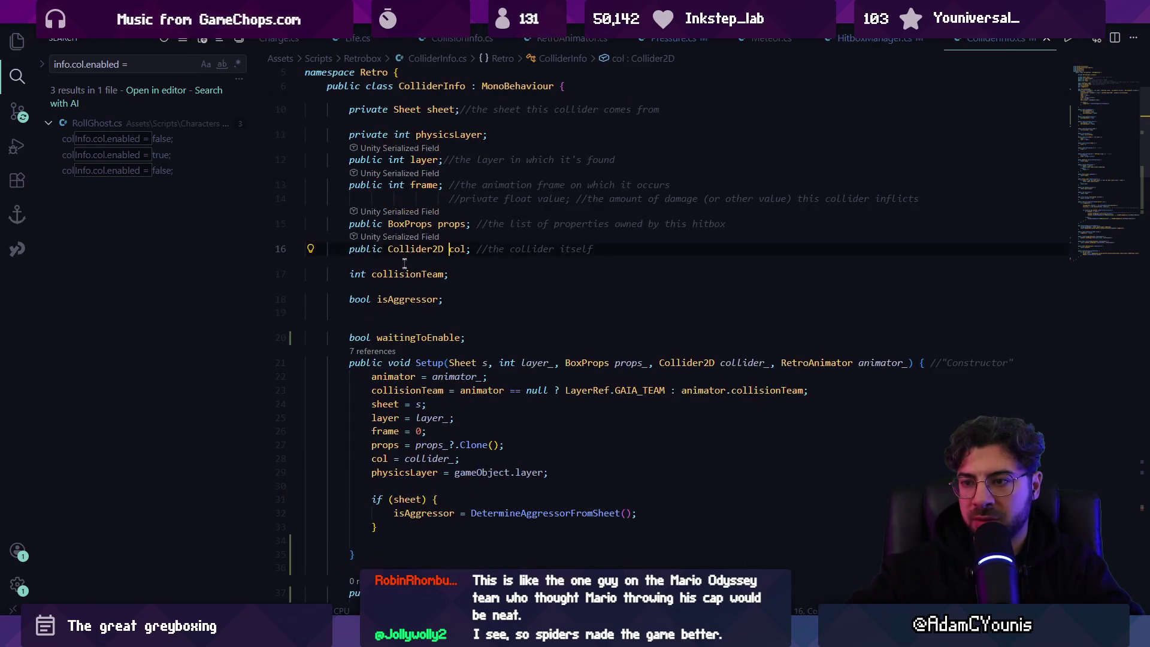
{"action": "left_click", "coordinate": [457, 248], "text": "ctrl"}
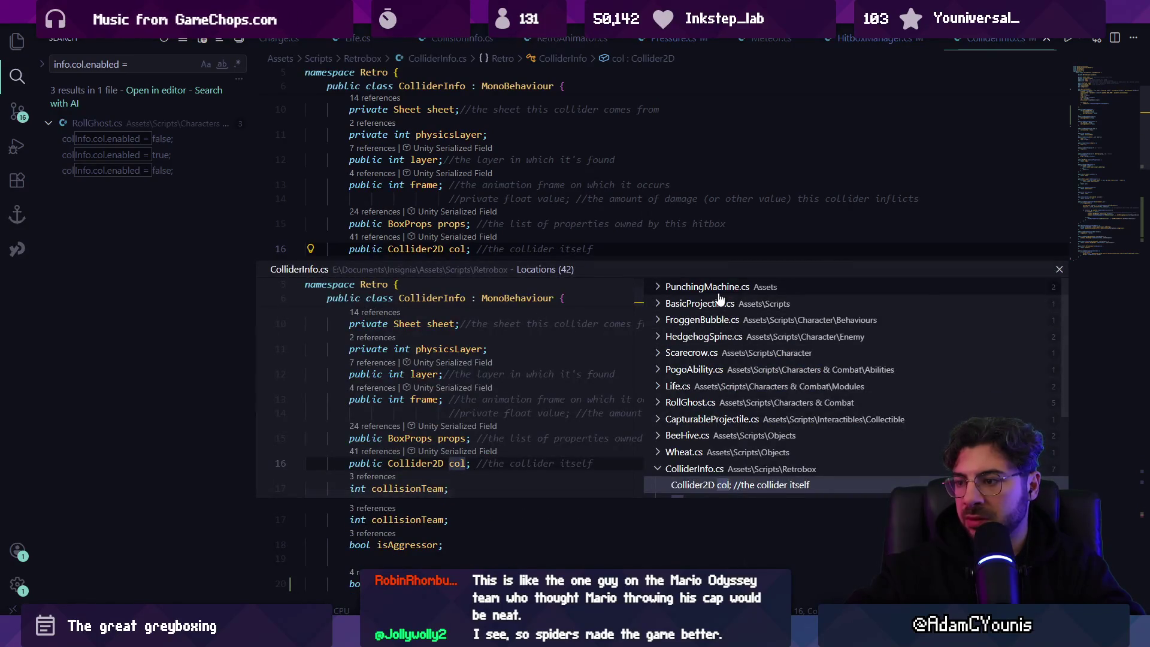
{"action": "key", "text": "Escape"}
Search the project for 'info.col.enable' and open the first RollGhost.cs match
{"action": "key", "text": "ctrl+shift+f"}
{"action": "type", "text": "info.col.e"}
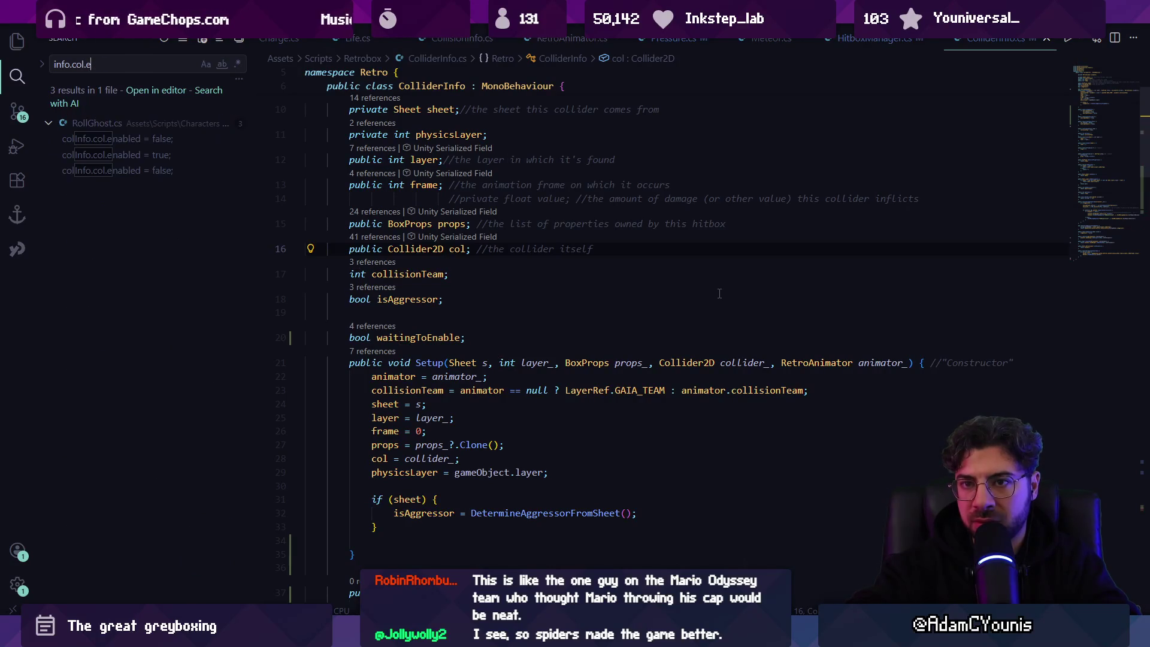
{"action": "type", "text": "nabled"}
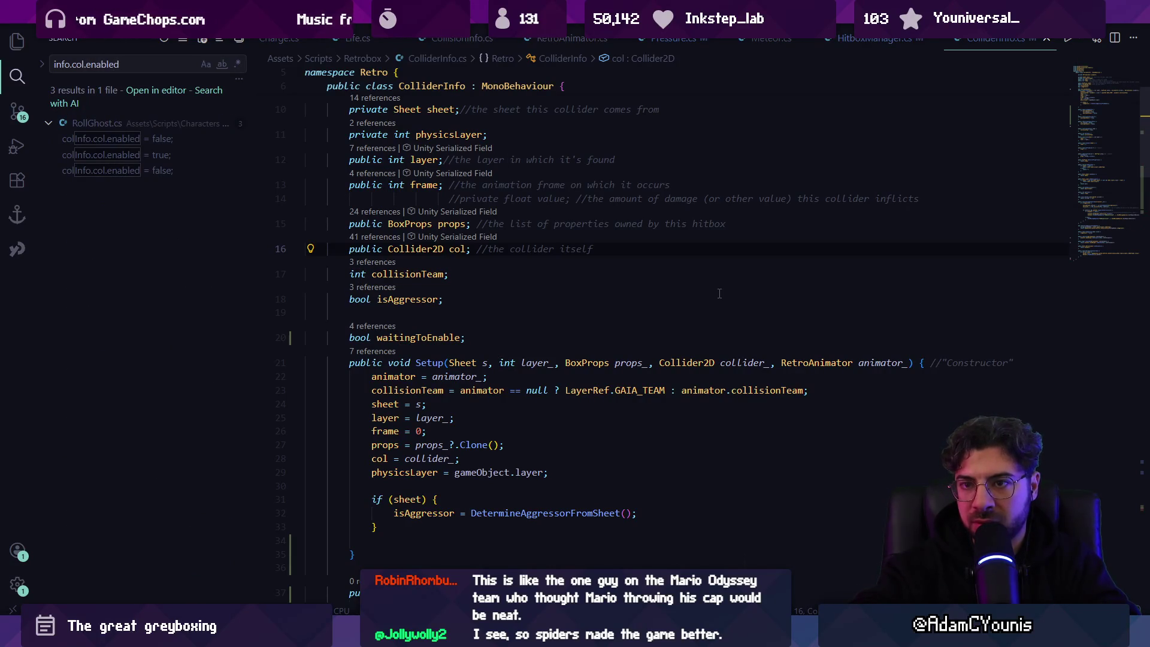
{"action": "left_click", "coordinate": [177, 142]}
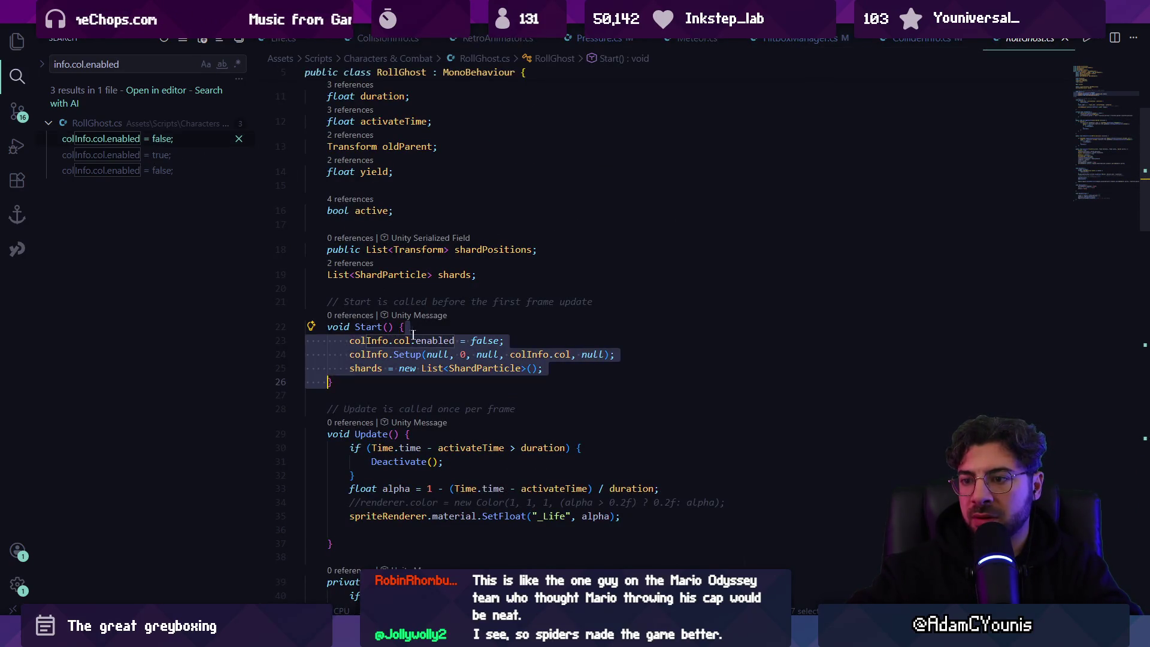
Replace the col.enabled assignment on line 23 with colInfo.EnableCollider() and save RollGhost.cs
{"action": "double_click", "coordinate": [434, 340]}
{"action": "key", "text": "ctrl+Left"}
{"action": "key", "text": "ctrl+Left"}
{"action": "key", "text": "ctrl+shift+Right"}
{"action": "key", "text": "ctrl+shift+Right"}
{"action": "key", "text": "ctrl+shift+Right"}
{"action": "type", "text": "ena"}
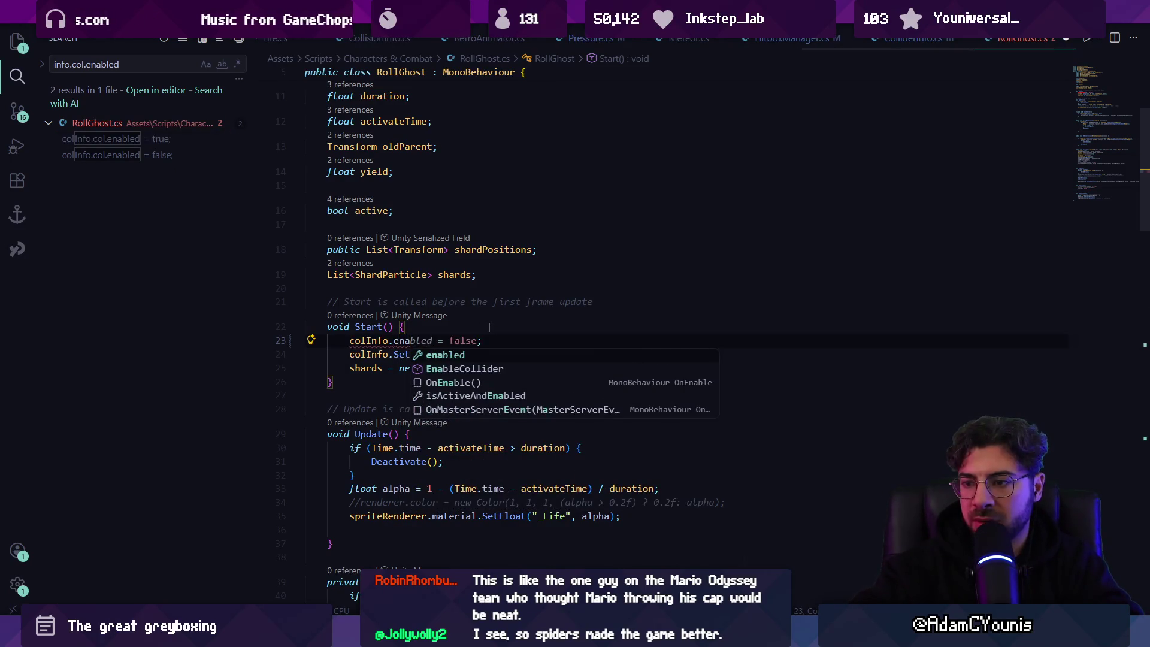
{"action": "key", "text": "Down"}
{"action": "key", "text": "Tab"}
{"action": "type", "text": "()"}
{"action": "key", "text": "ctrl+s"}
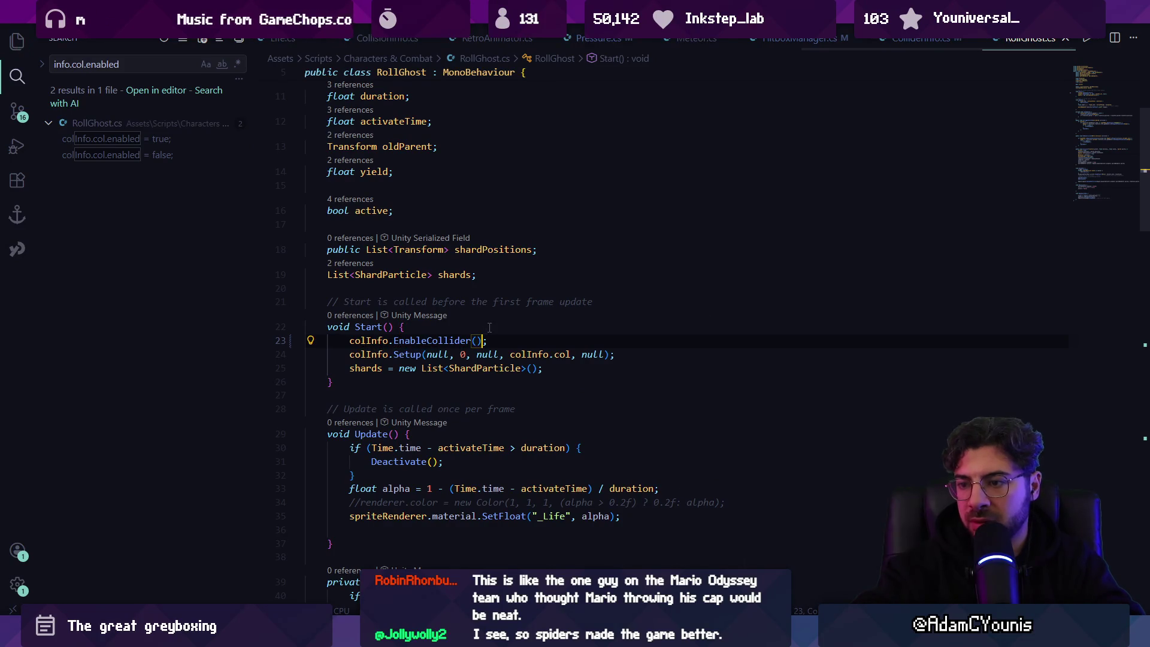
Indent line 74 and accept the suggestion turning it into colInfo.EnableCollider()
{"action": "scroll", "coordinate": [489, 327], "scroll_direction": "down", "scroll_amount": 9}
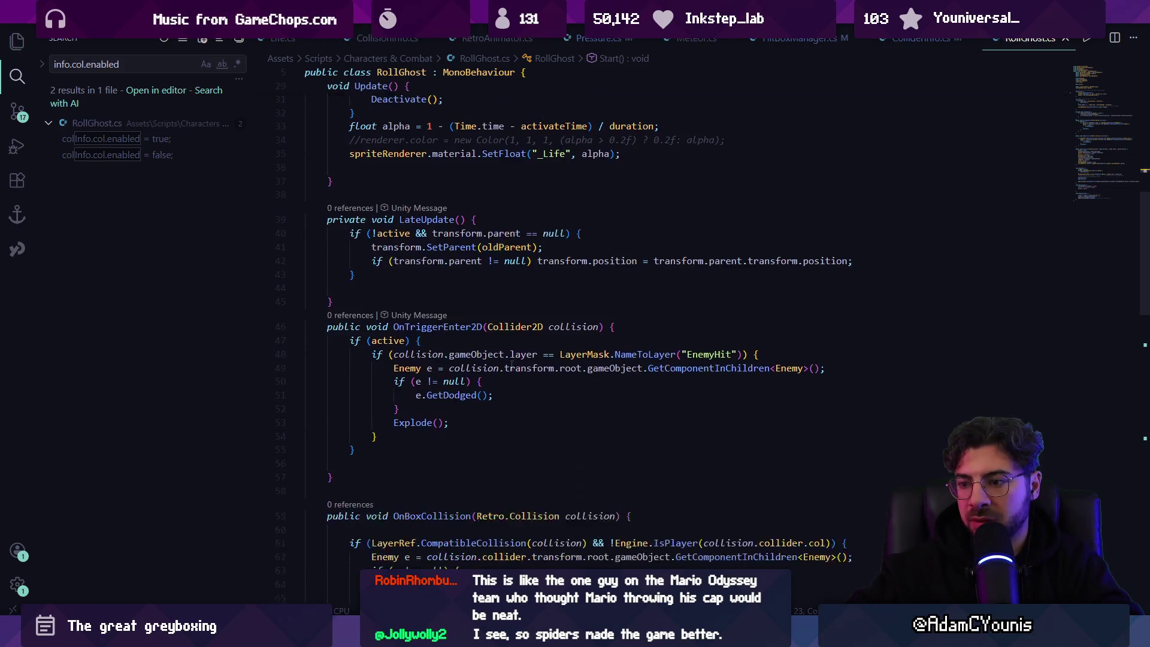
{"action": "scroll", "coordinate": [489, 357], "scroll_direction": "down", "scroll_amount": 6}
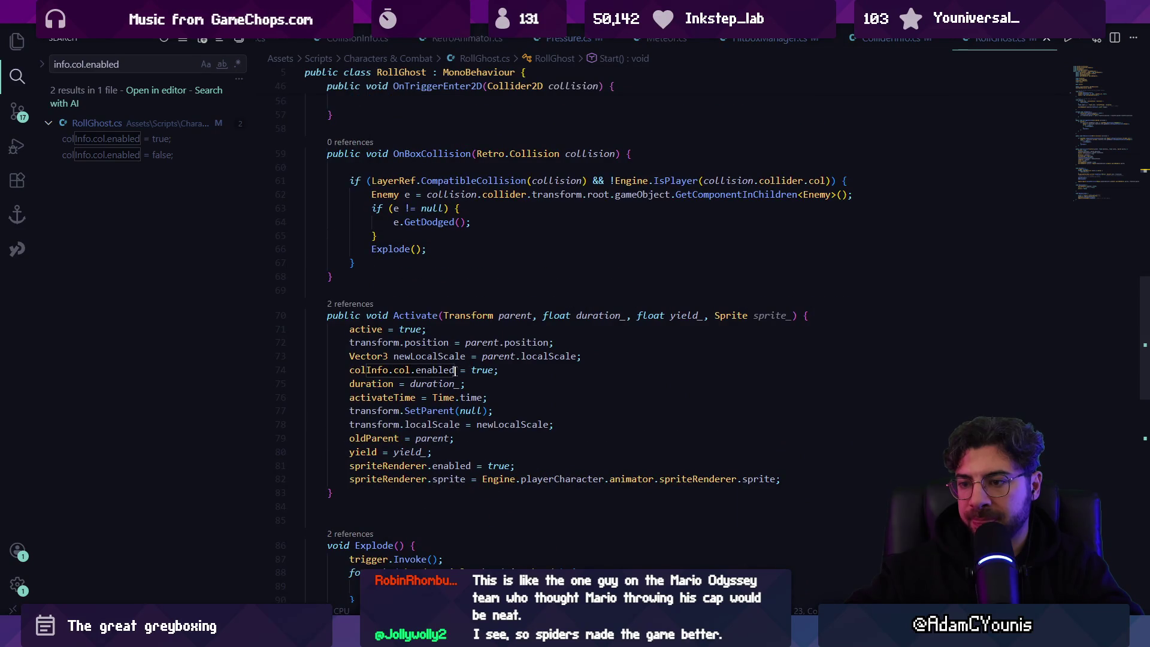
{"action": "triple_click", "coordinate": [455, 370]}
{"action": "key", "text": "Tab"}
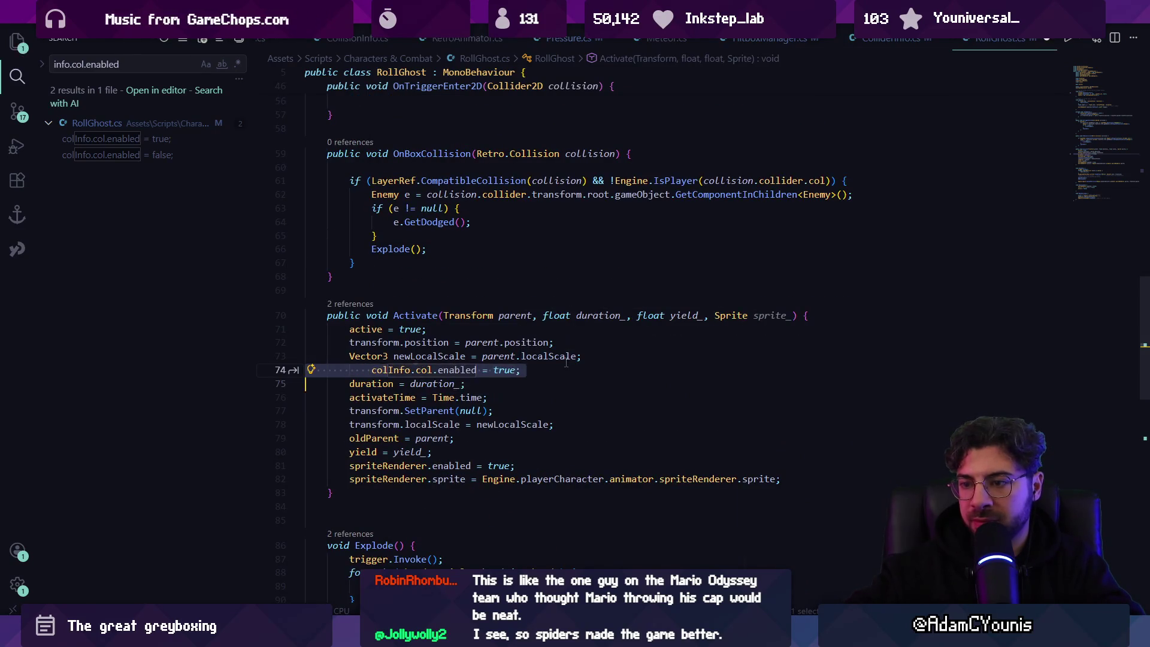
{"action": "key", "text": "Tab"}
{"action": "left_click", "coordinate": [405, 370]}
{"action": "key", "text": "Tab"}
Accept colInfo.DisableCollider() in Deactivate and broaden the search to 'col.enabled'
{"action": "scroll", "coordinate": [448, 383], "scroll_direction": "down", "scroll_amount": 7}
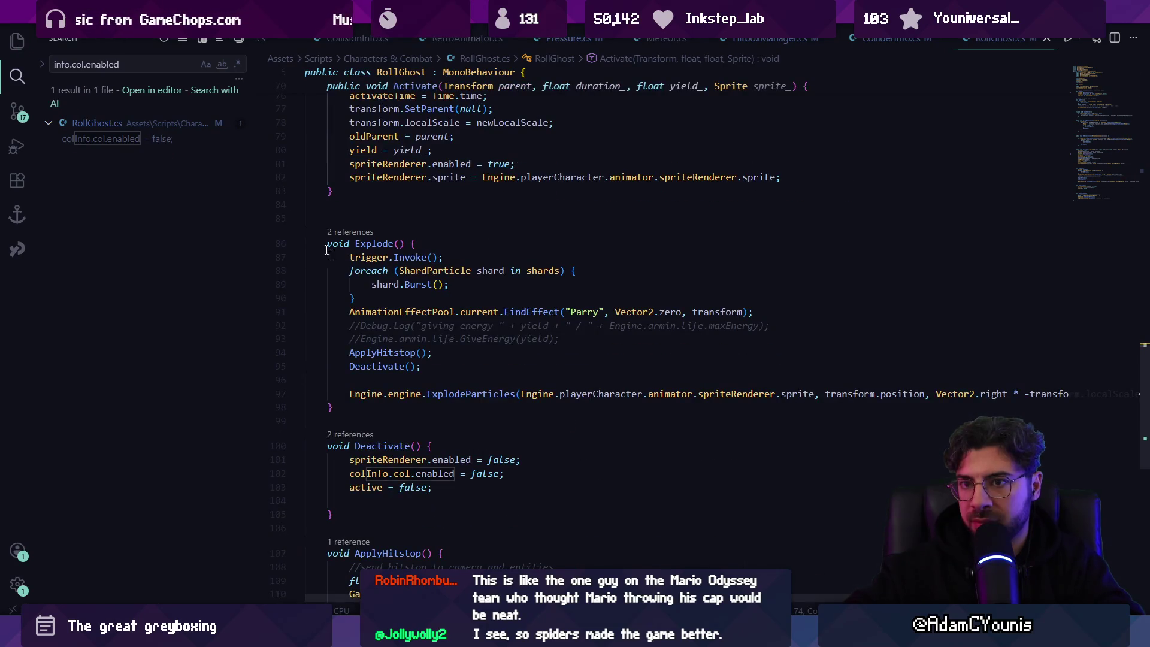
{"action": "scroll", "coordinate": [410, 462], "scroll_direction": "down", "scroll_amount": 3}
{"action": "left_click", "coordinate": [443, 340]}
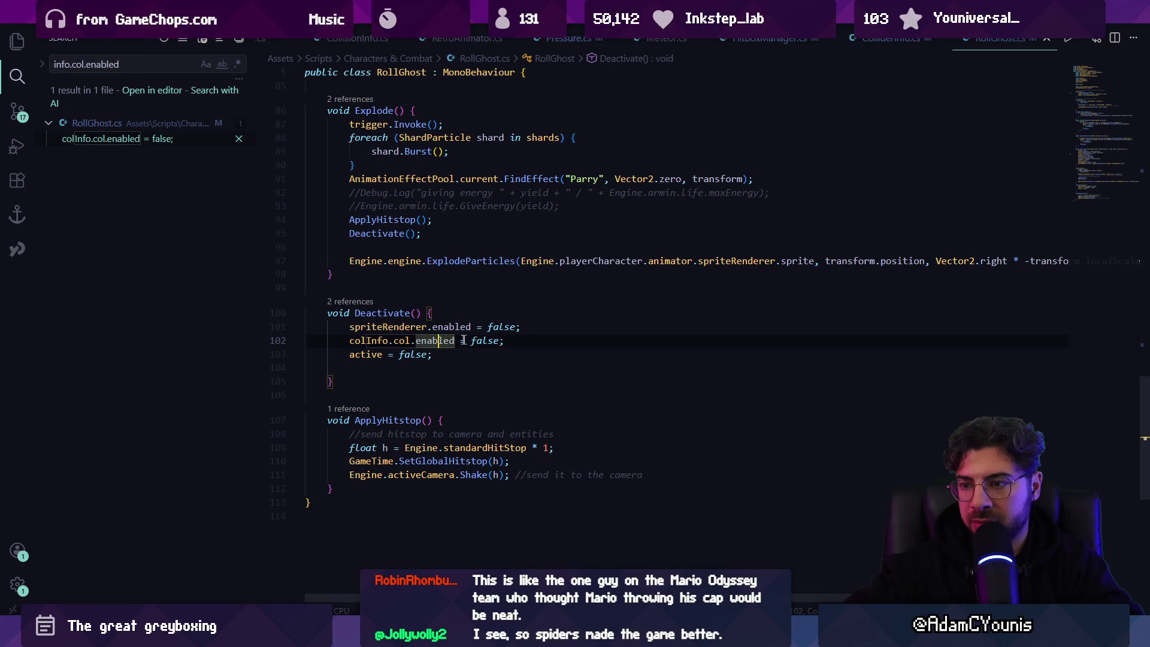
{"action": "key", "text": "Tab"}
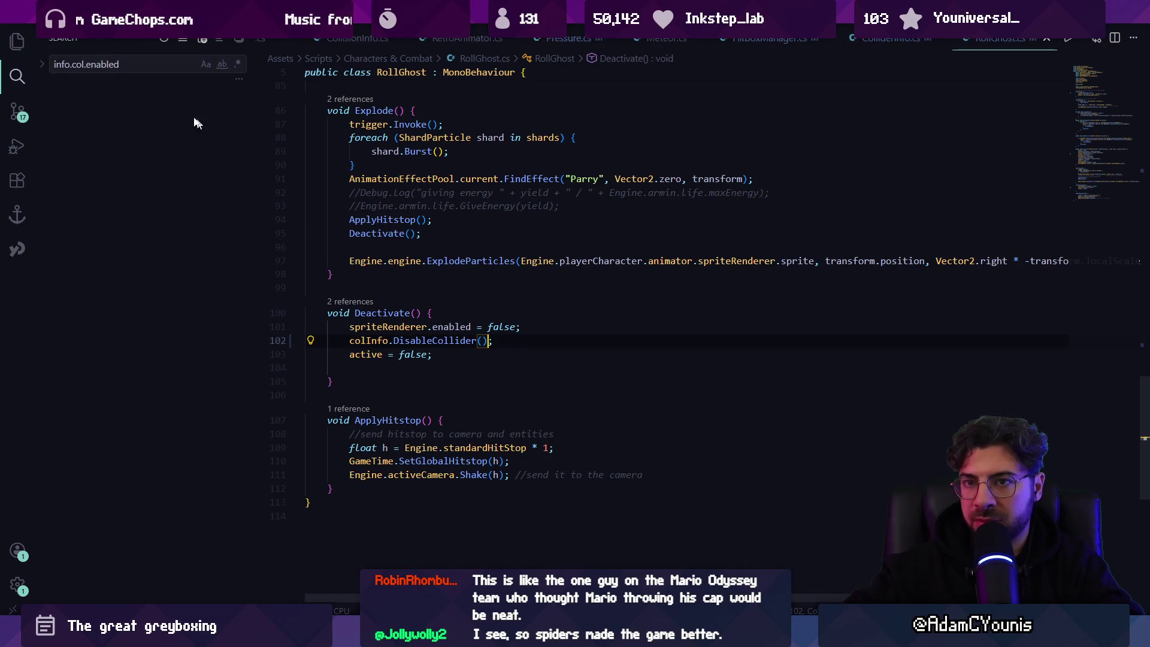
{"action": "key", "text": "BackSpace"}
{"action": "key", "text": "BackSpace"}
{"action": "key", "text": "BackSpace"}
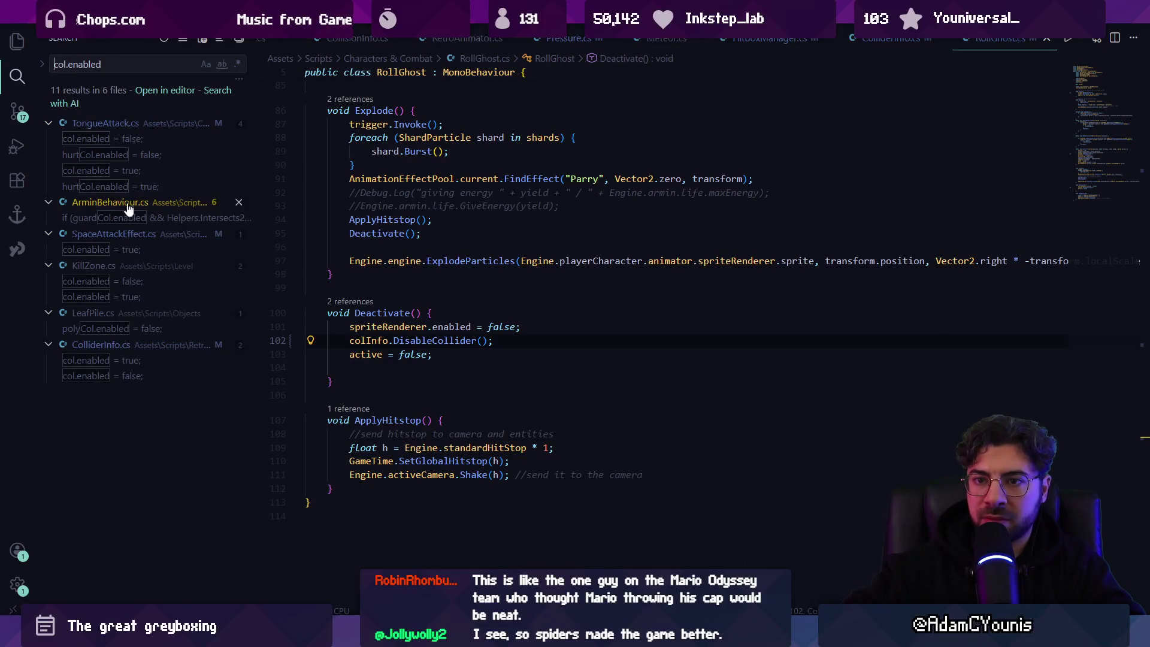
Review ColliderInfo's DisableCollider from the col.enabled results, then return to Unity
{"action": "left_click", "coordinate": [162, 363]}
{"action": "left_click", "coordinate": [163, 375]}
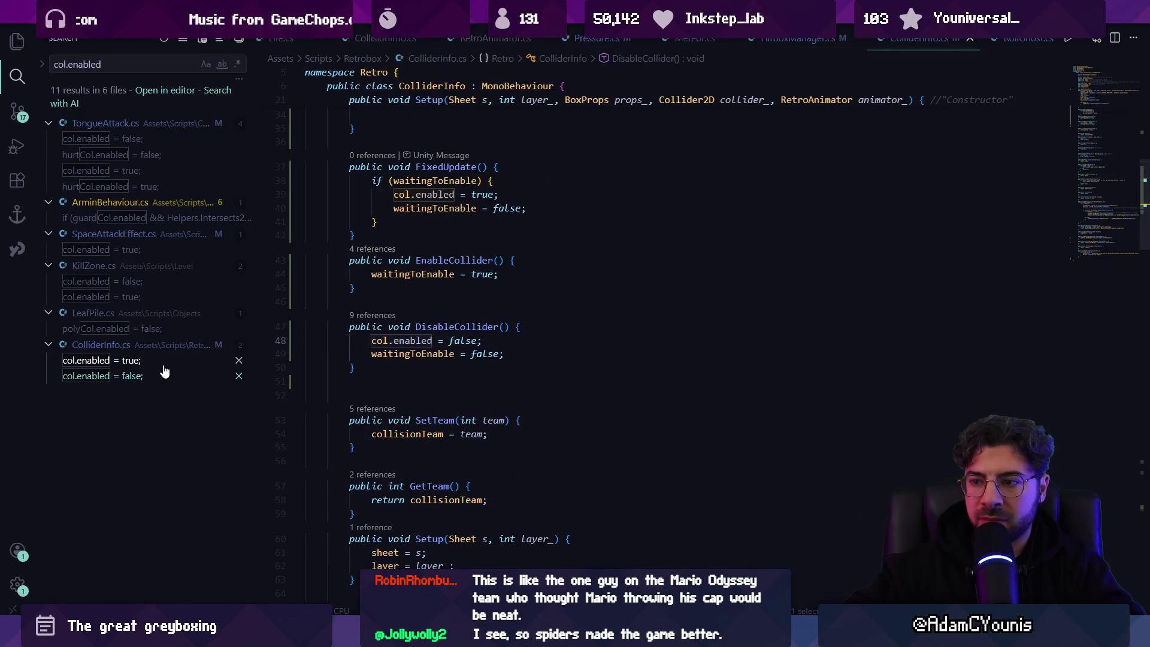
{"action": "left_click", "coordinate": [482, 331]}
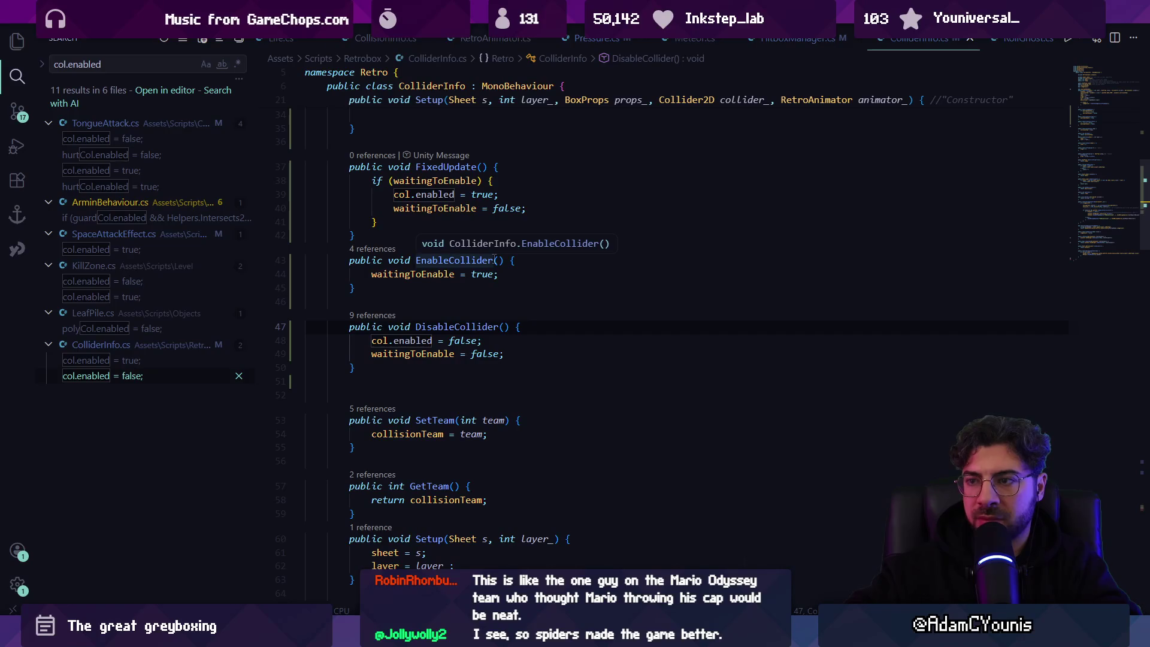
{"action": "key", "text": "alt+Tab"}
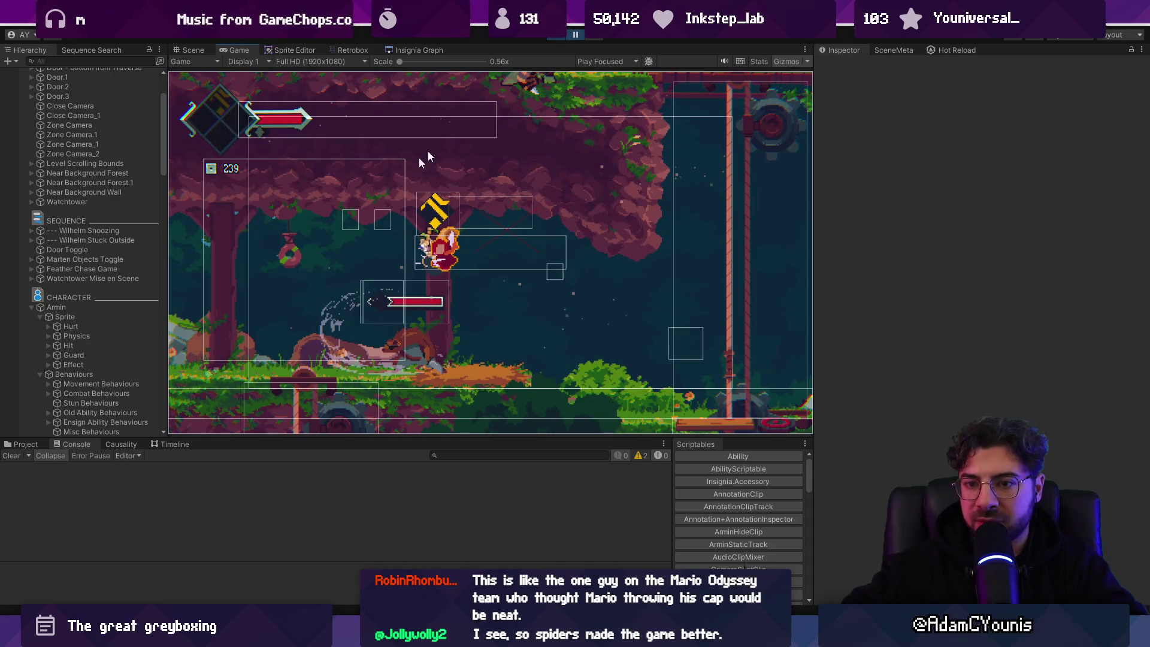
Inspect Armin's Hit object during the playtest, pausing and resuming, then return to ColliderInfo.cs
{"action": "left_click", "coordinate": [64, 345]}
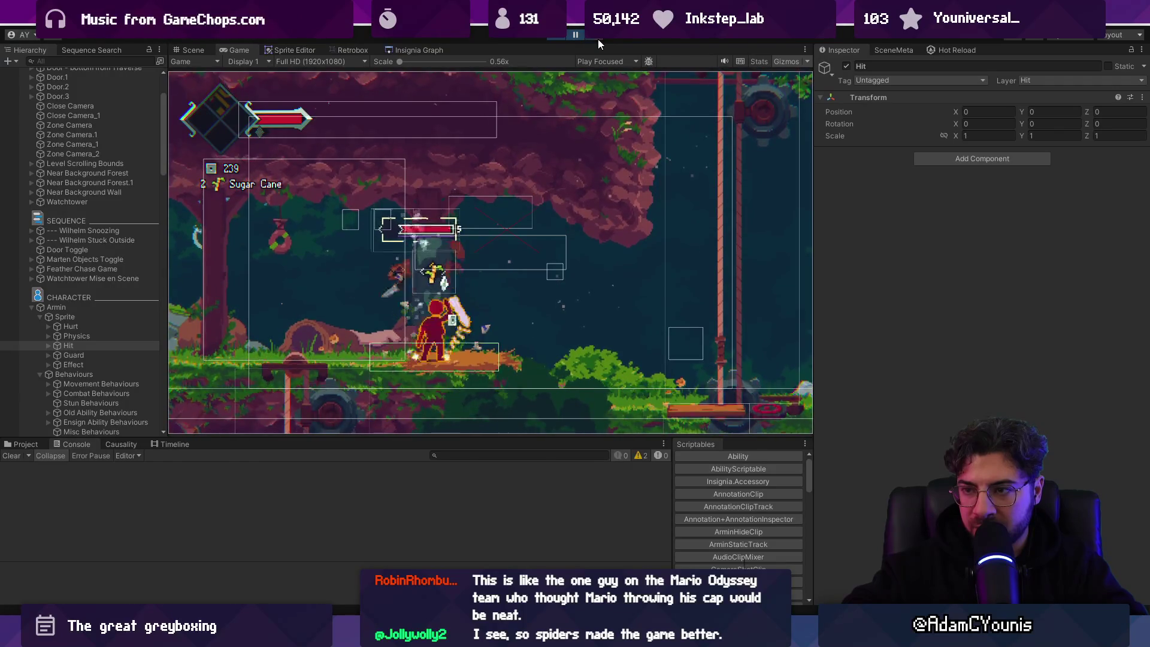
{"action": "scroll", "coordinate": [419, 270], "scroll_direction": "up", "scroll_amount": 3}
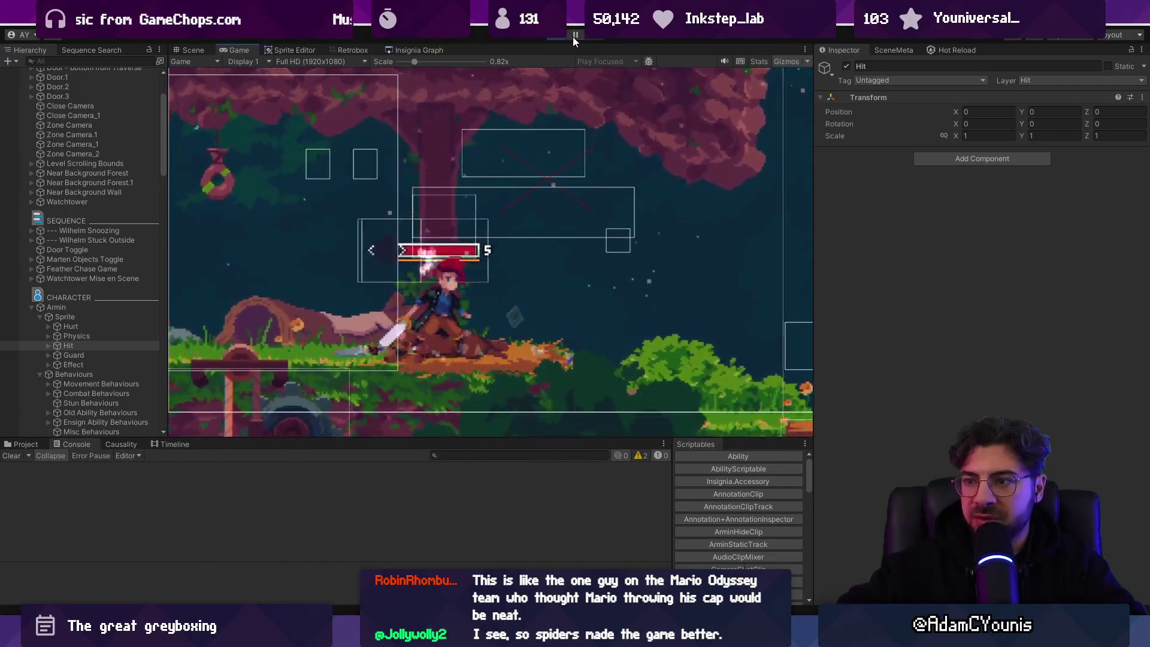
{"action": "left_click", "coordinate": [574, 37]}
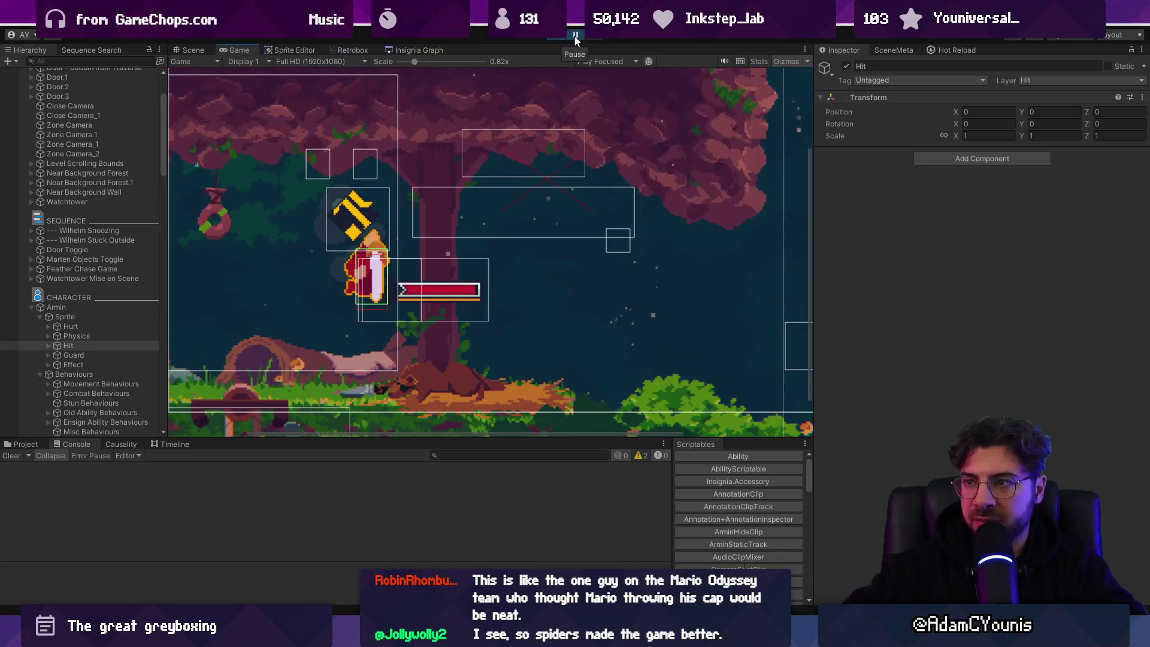
{"action": "left_click", "coordinate": [574, 37]}
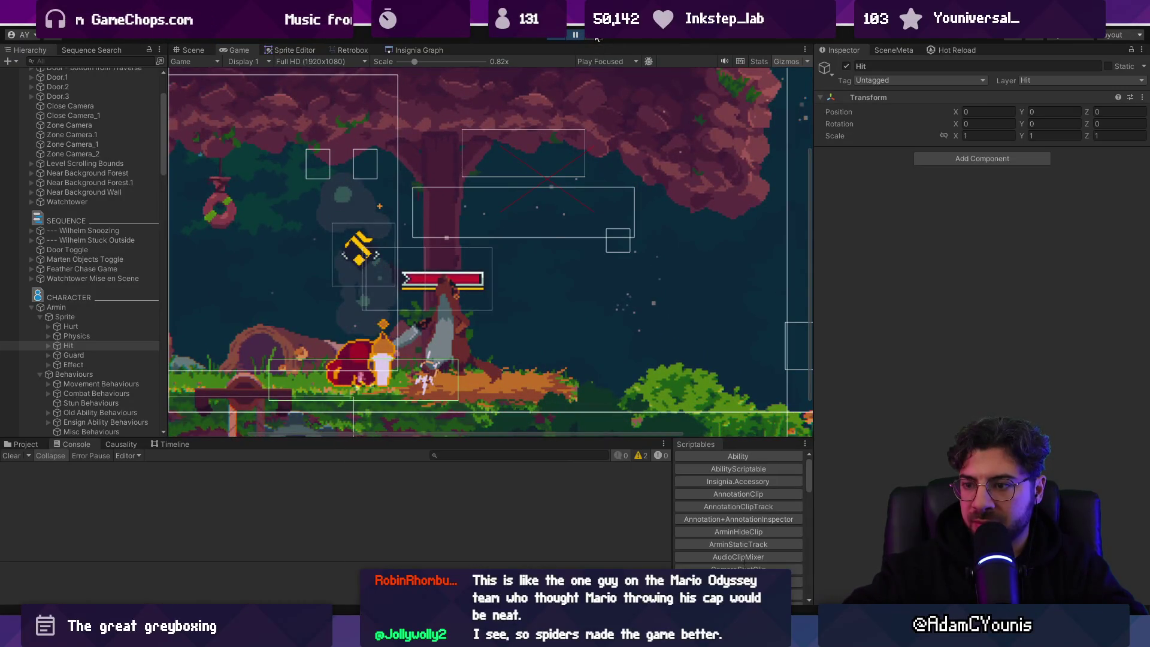
{"action": "key", "text": "alt+Tab"}
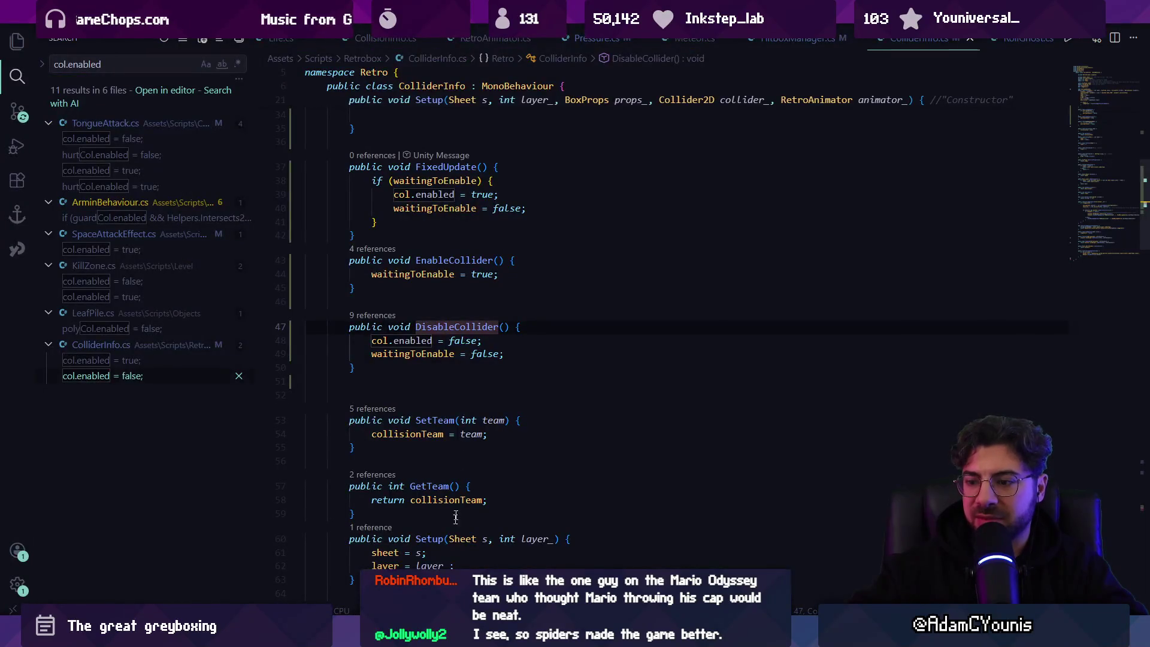
Find the col.enabled line in DisableCollider and open a new line above it
{"action": "key", "text": "alt+Tab"}
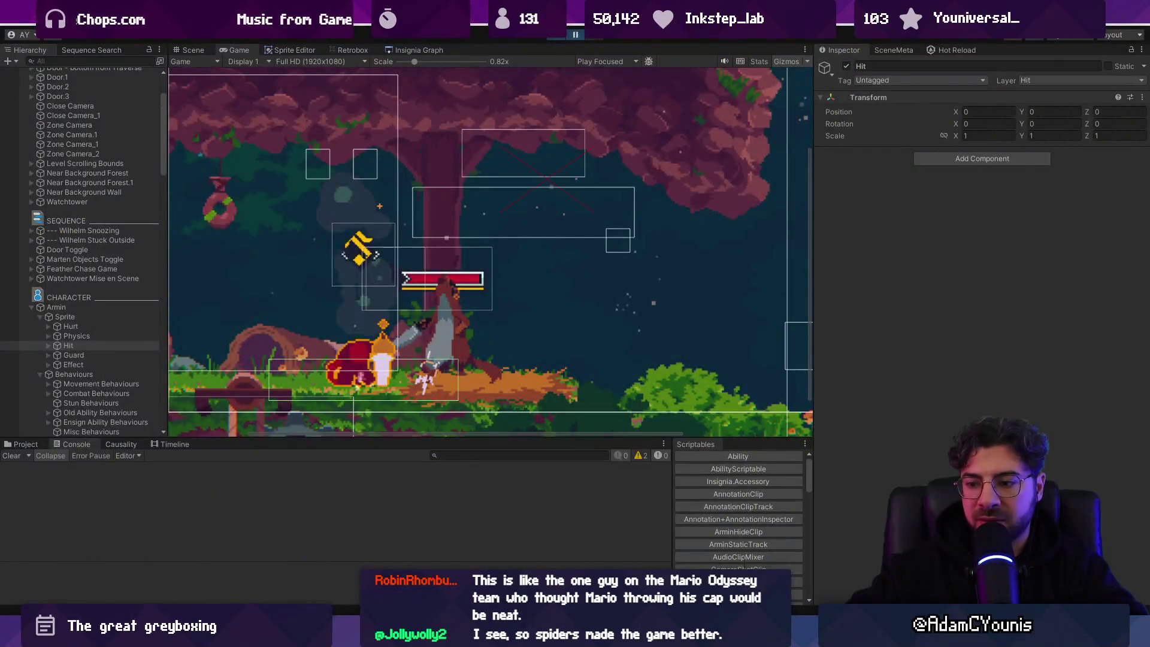
{"action": "key", "text": "alt+Tab"}
{"action": "key", "text": "ctrl+f"}
{"action": "type", "text": "disabnle"}
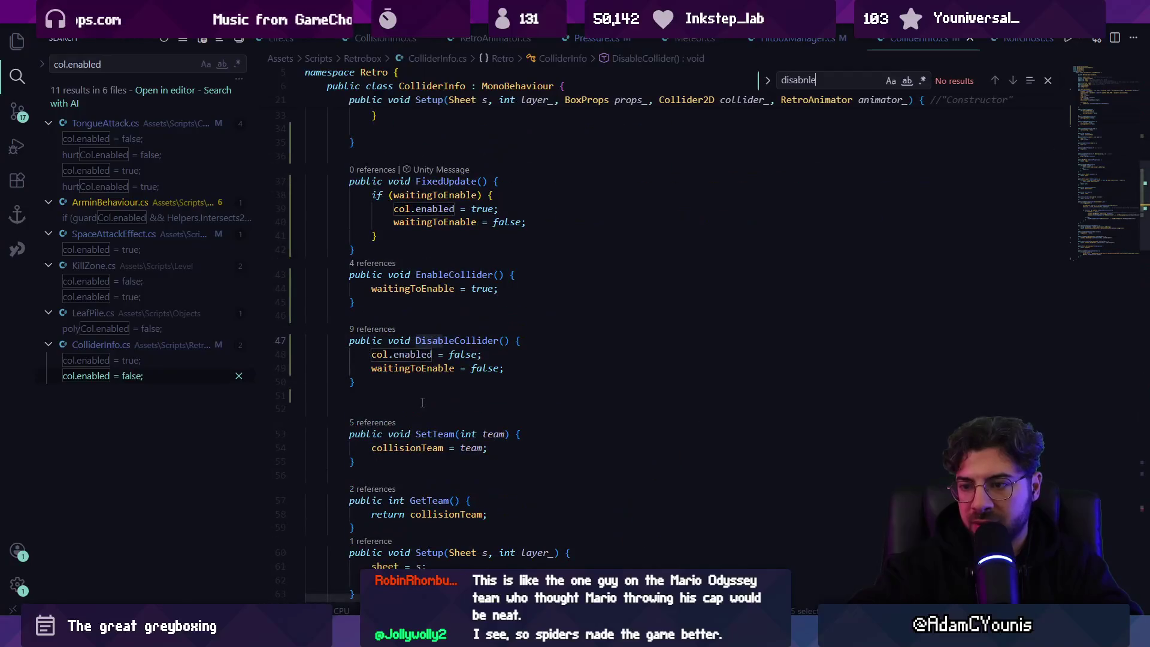
{"action": "key", "text": "Escape"}
{"action": "key", "text": "Up"}
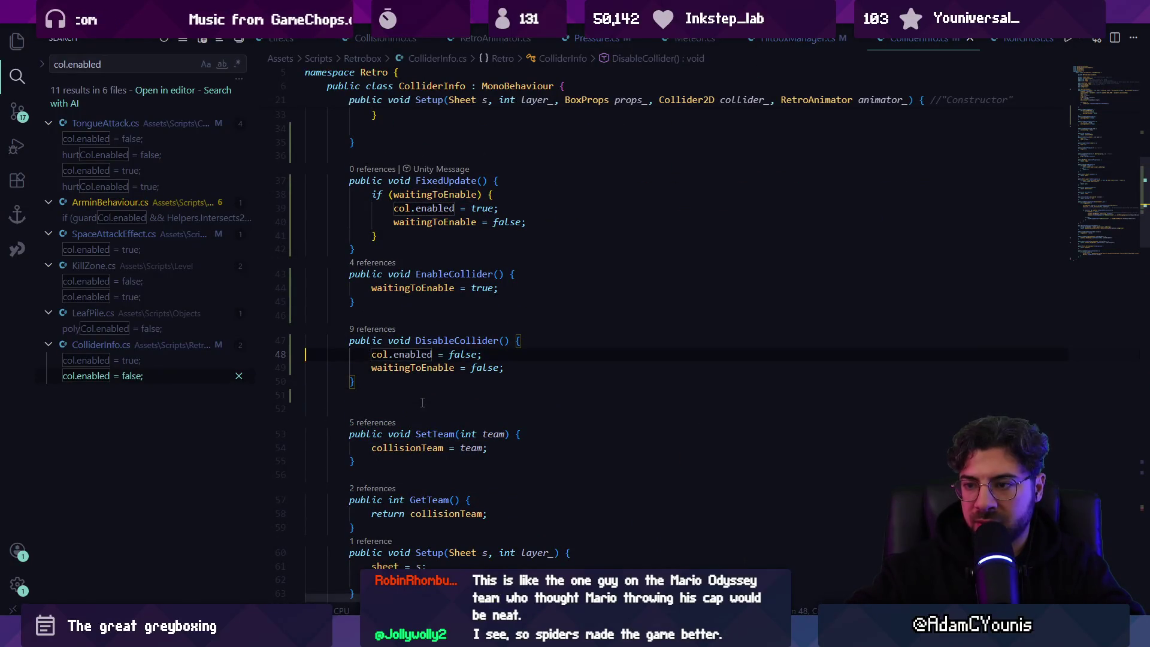
{"action": "key", "text": "ctrl+shift+Return"}
Add Debug.Log("Disabling collider " + col.name + " on " + gameObject.transform.root.name), save, and resume in Unity
{"action": "type", "text": "Debug.Log(\"Disabling collider \" + col.name);"}
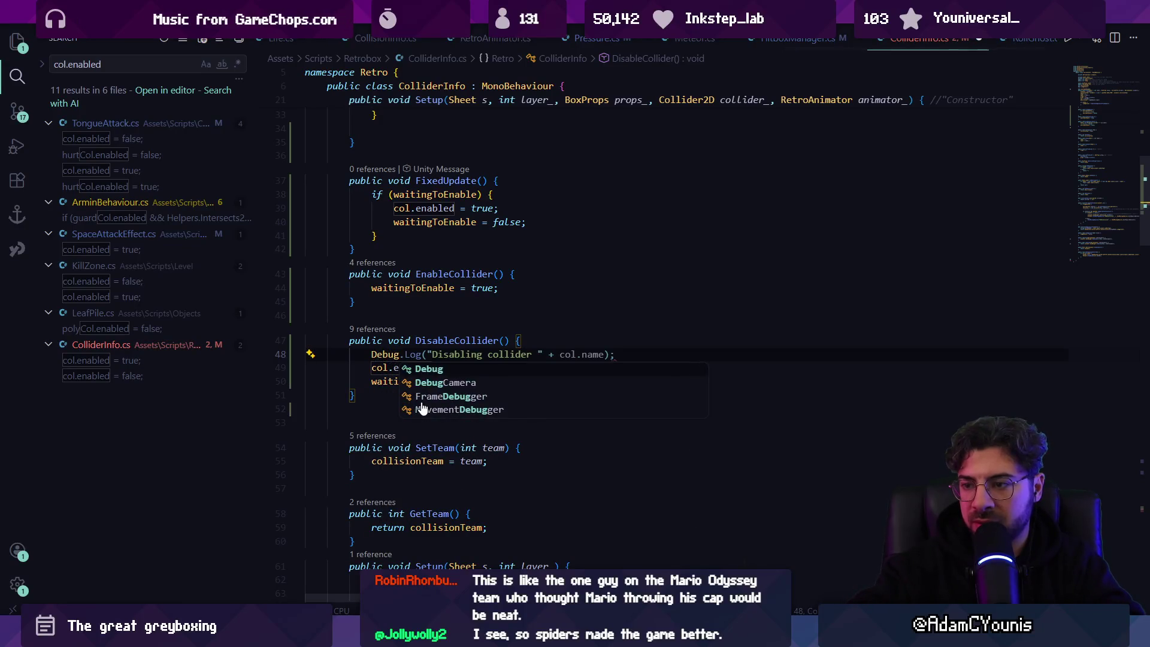
{"action": "key", "text": "Escape"}
{"action": "key", "text": "End"}
{"action": "key", "text": "Left"}
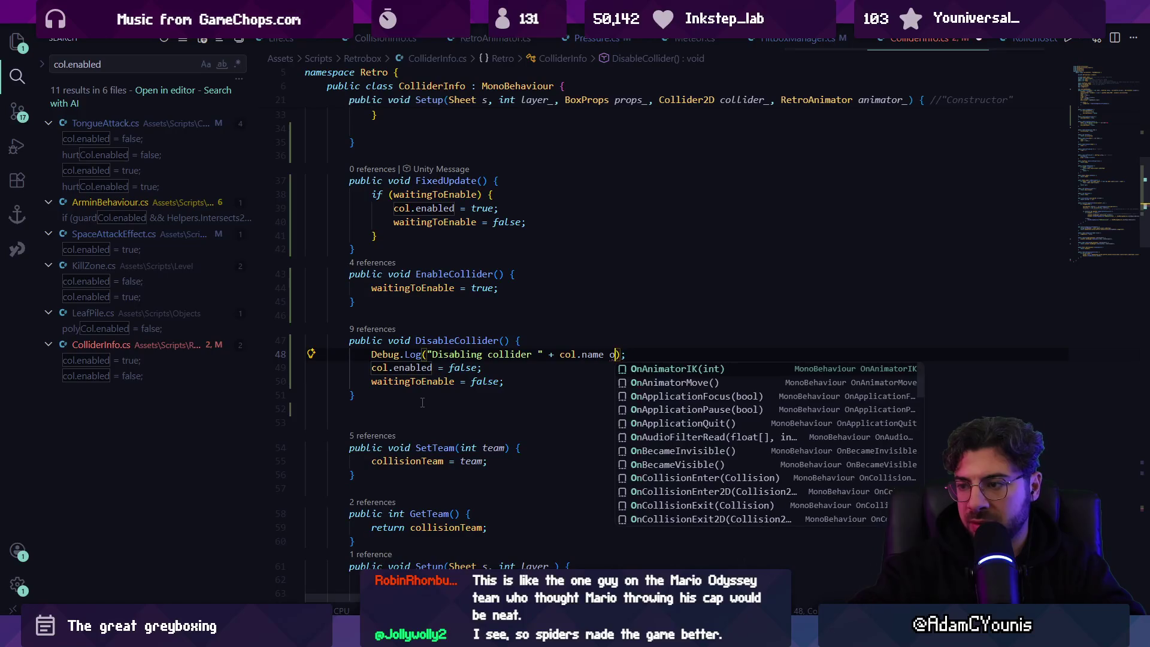
{"action": "key", "text": "Tab"}
{"action": "key", "text": "ctrl+s"}
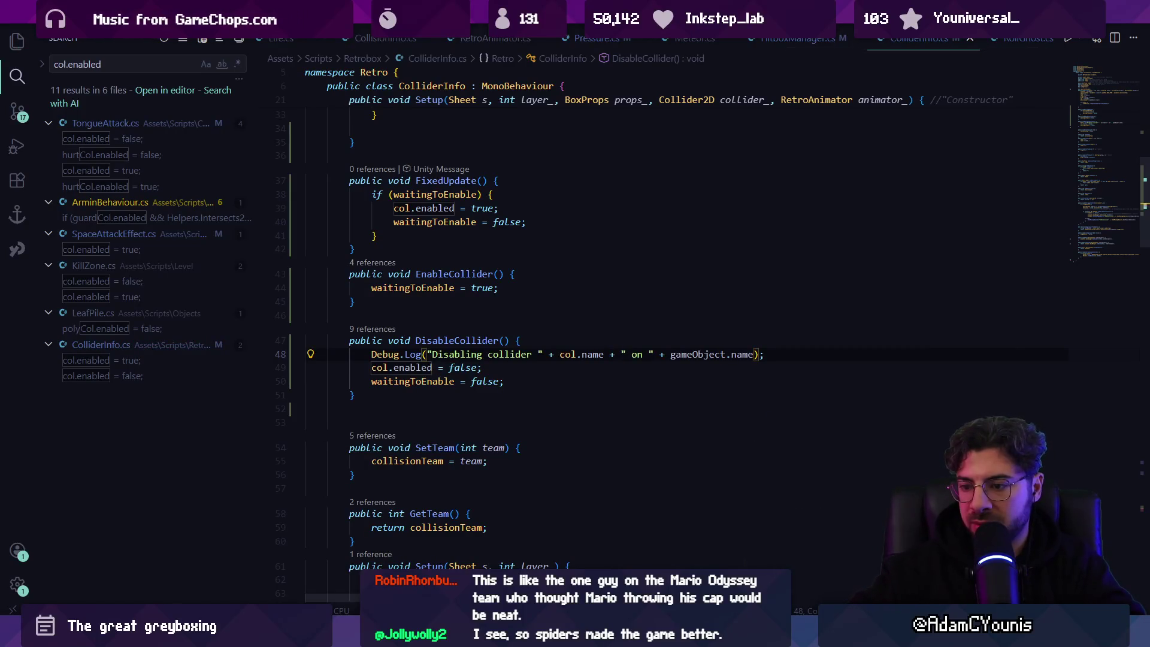
{"action": "key", "text": "ctrl+Left"}
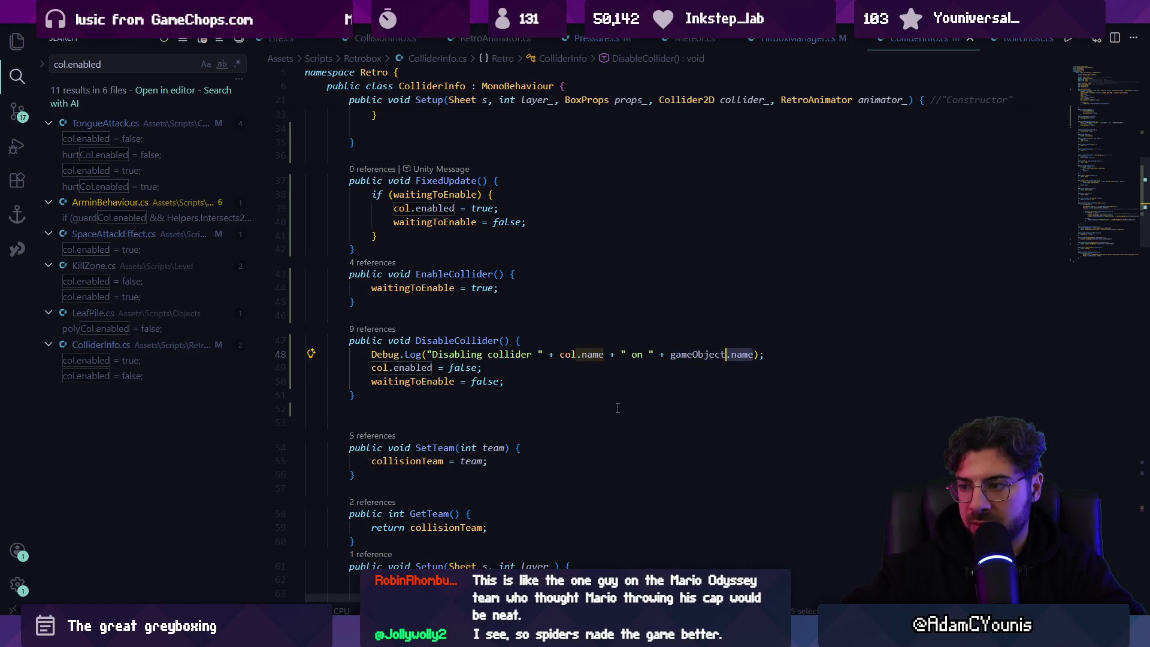
{"action": "key", "text": "ctrl+Delete"}
{"action": "type", "text": "transform"}
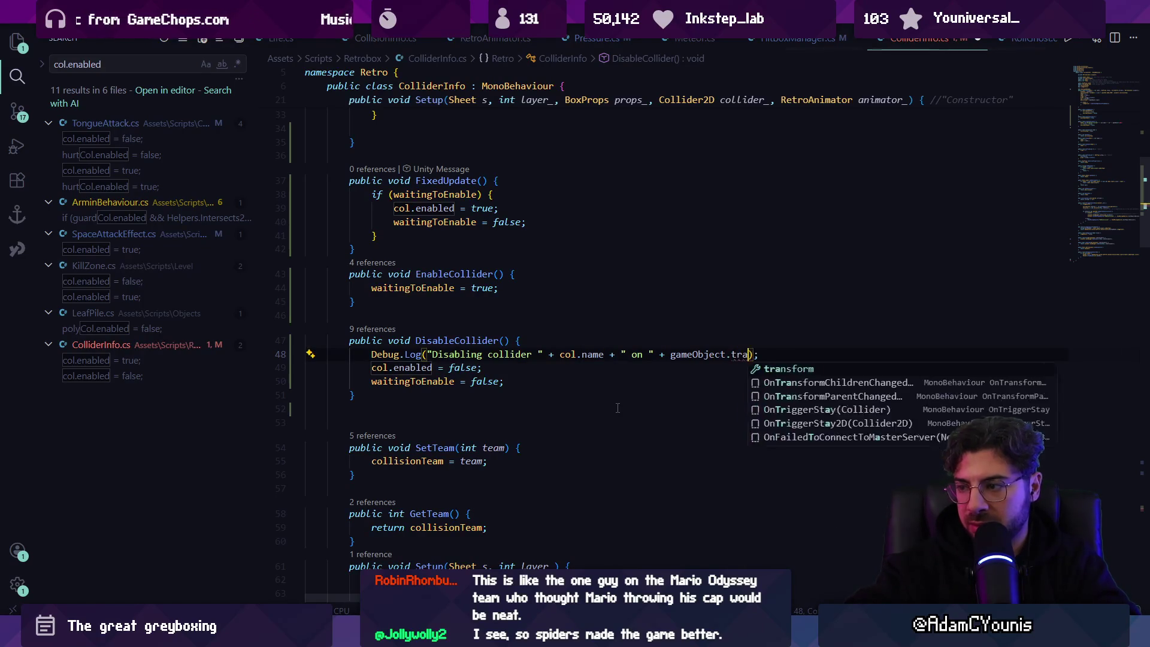
{"action": "type", "text": ".root.name"}
{"action": "key", "text": "ctrl+s"}
{"action": "key", "text": "alt+Tab"}
{"action": "left_click", "coordinate": [581, 38]}
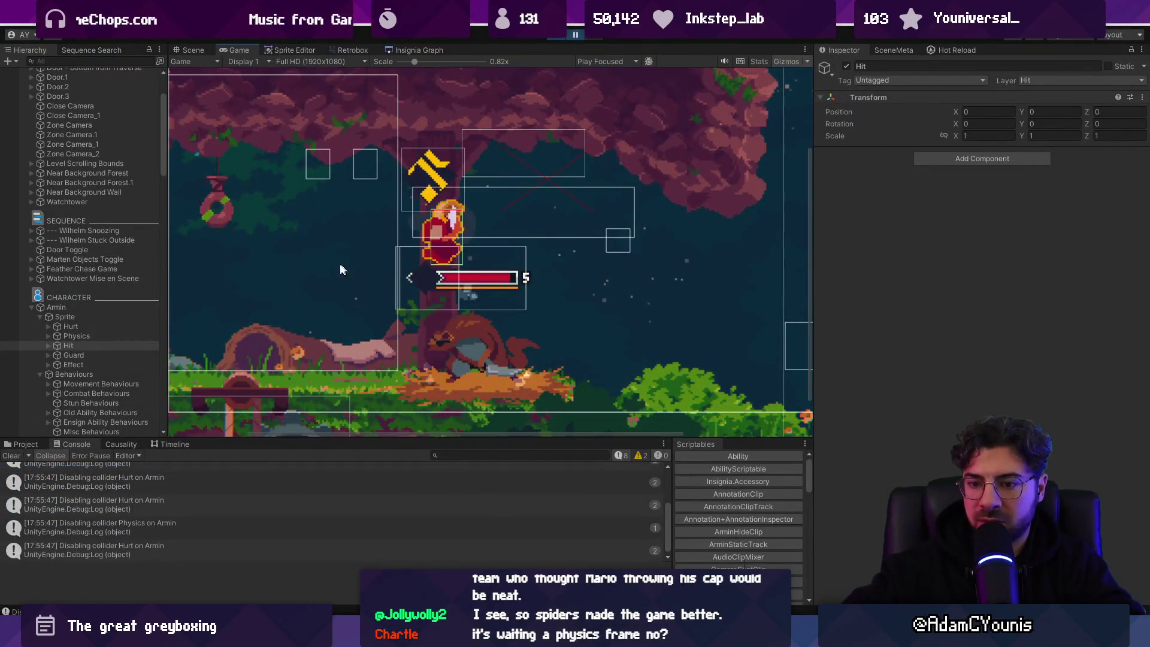
Clear the Unity console and step the paused game forward five frames
{"action": "left_click", "coordinate": [11, 455]}
{"action": "left_click", "coordinate": [593, 37]}
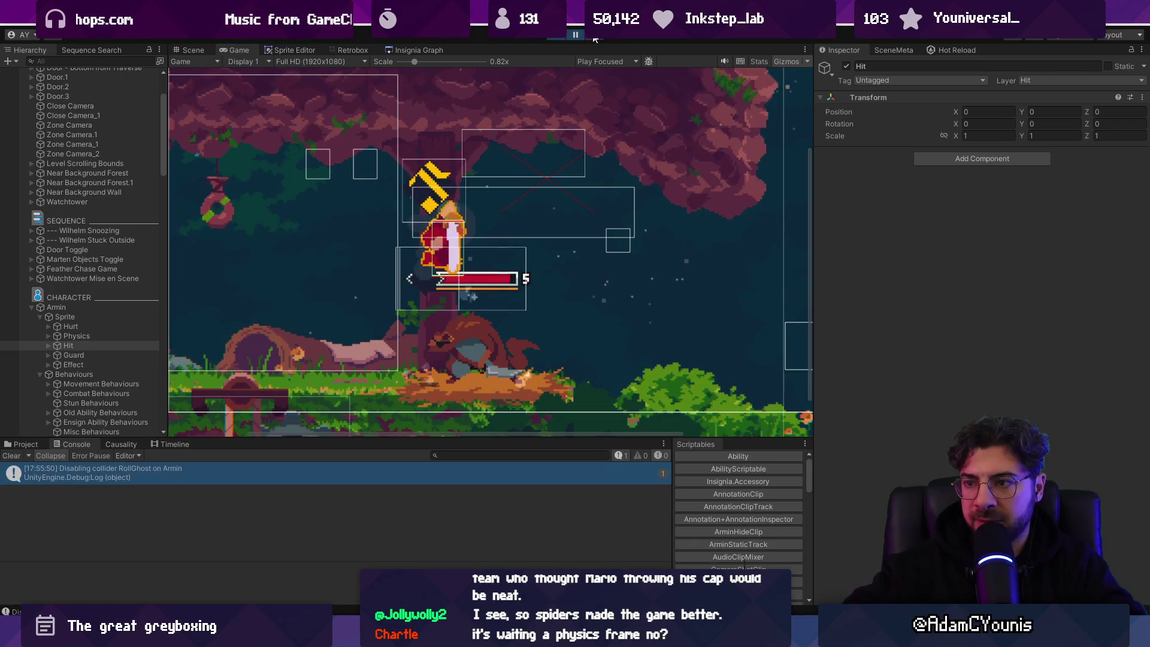
{"action": "left_click", "coordinate": [595, 37]}
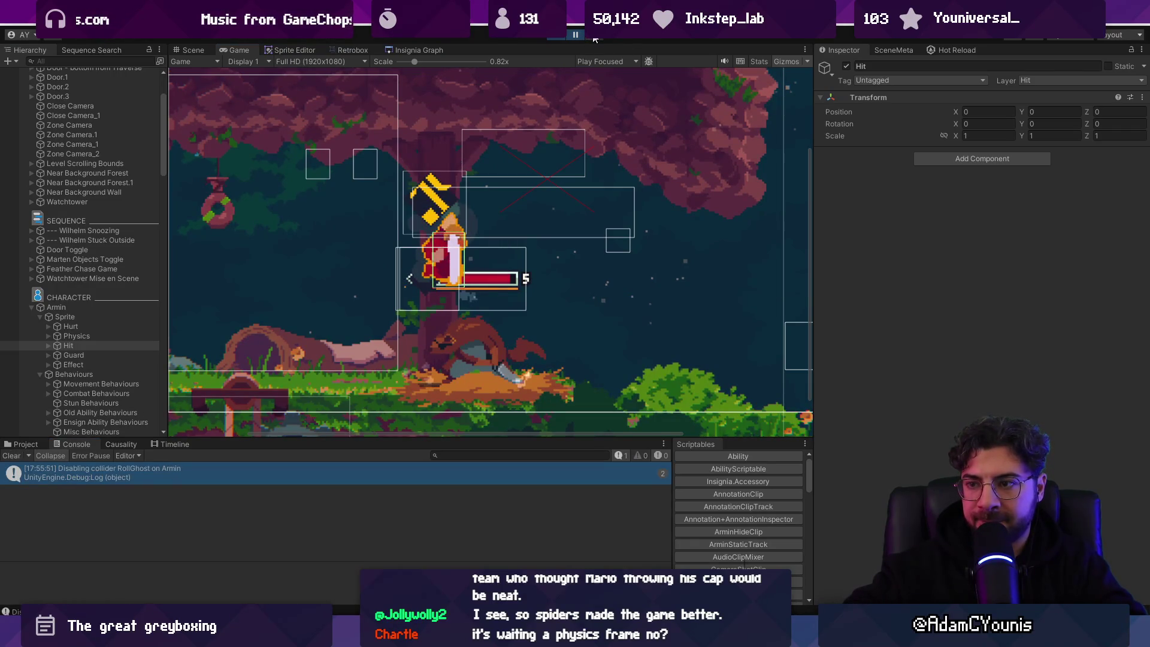
{"action": "left_click", "coordinate": [595, 38]}
{"action": "left_click", "coordinate": [594, 38]}
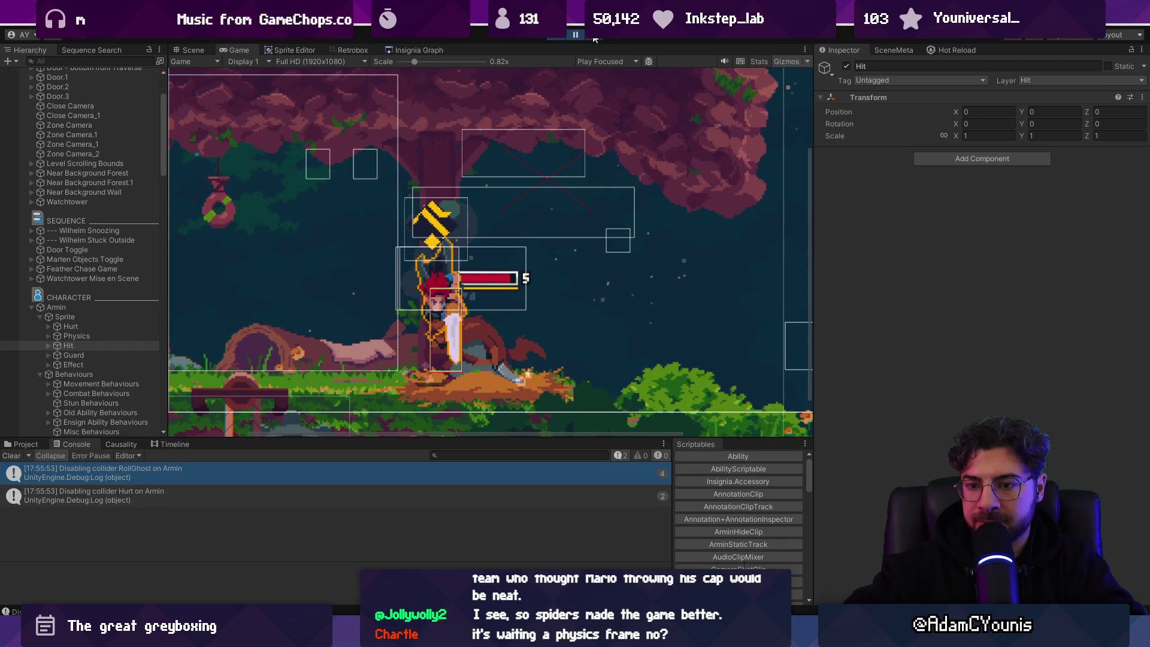
{"action": "left_click", "coordinate": [595, 37]}
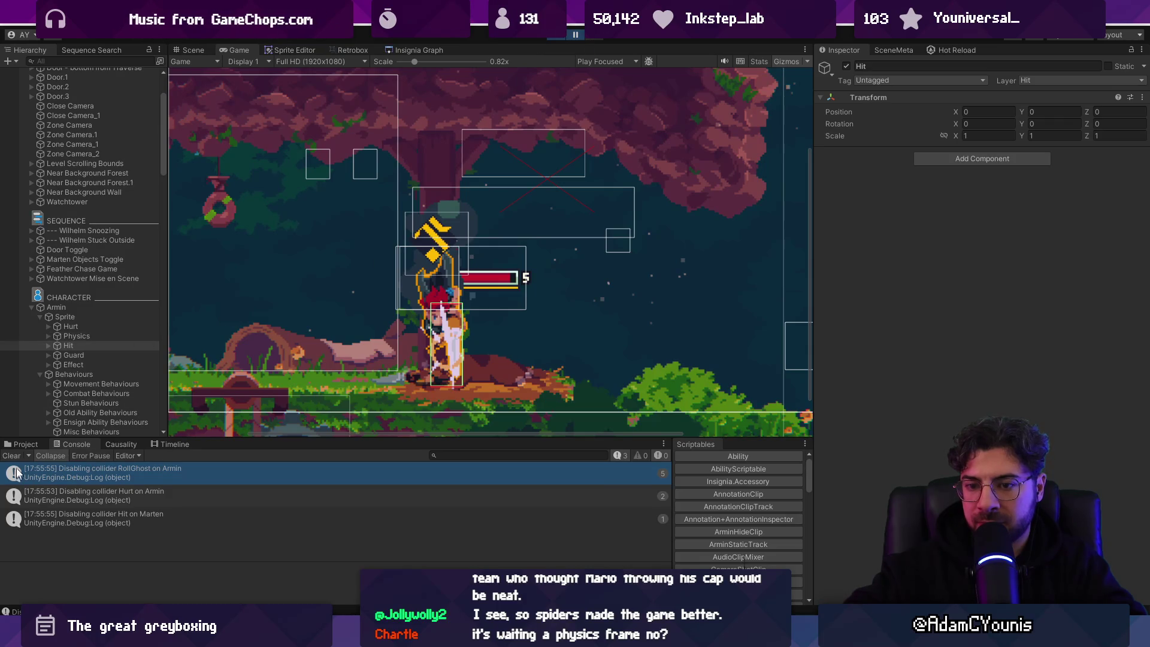
Clear the console again and step six more frames, watching the disable-collider logs
{"action": "left_click", "coordinate": [30, 456]}
{"action": "left_click", "coordinate": [595, 38]}
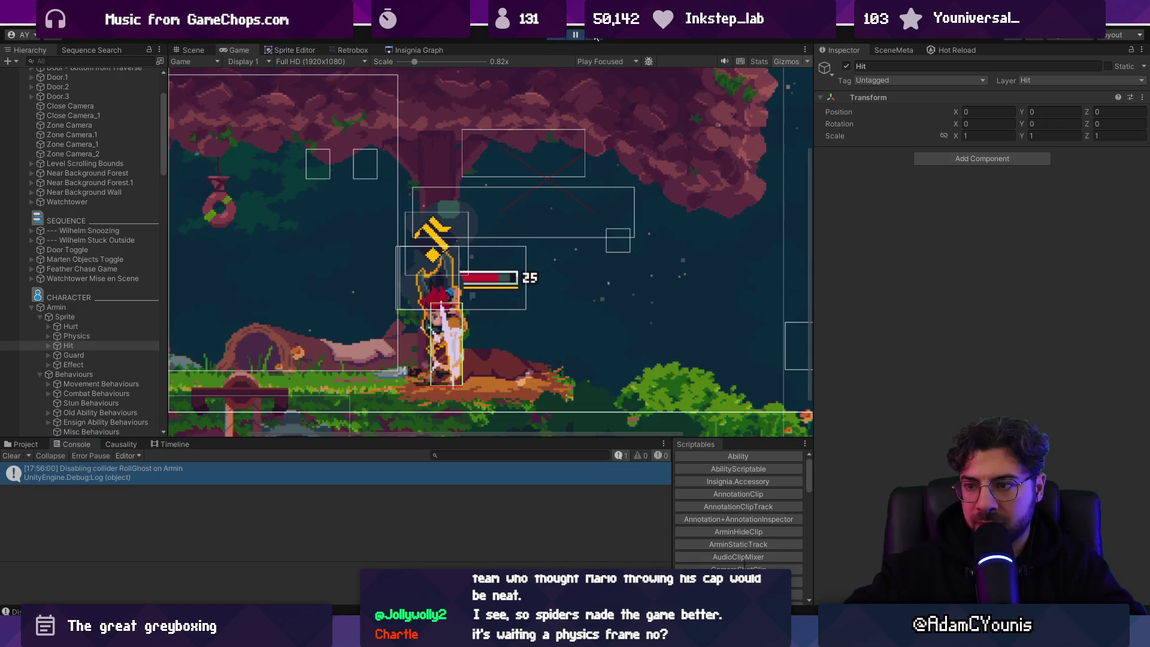
{"action": "left_click", "coordinate": [596, 38]}
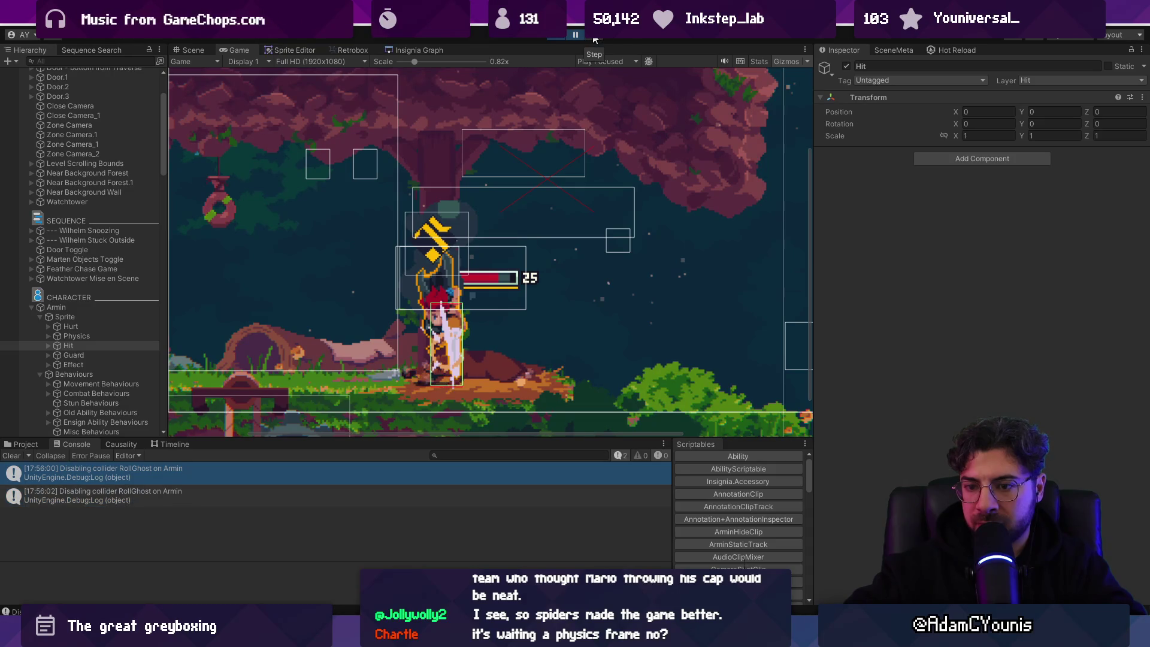
{"action": "left_click", "coordinate": [595, 38]}
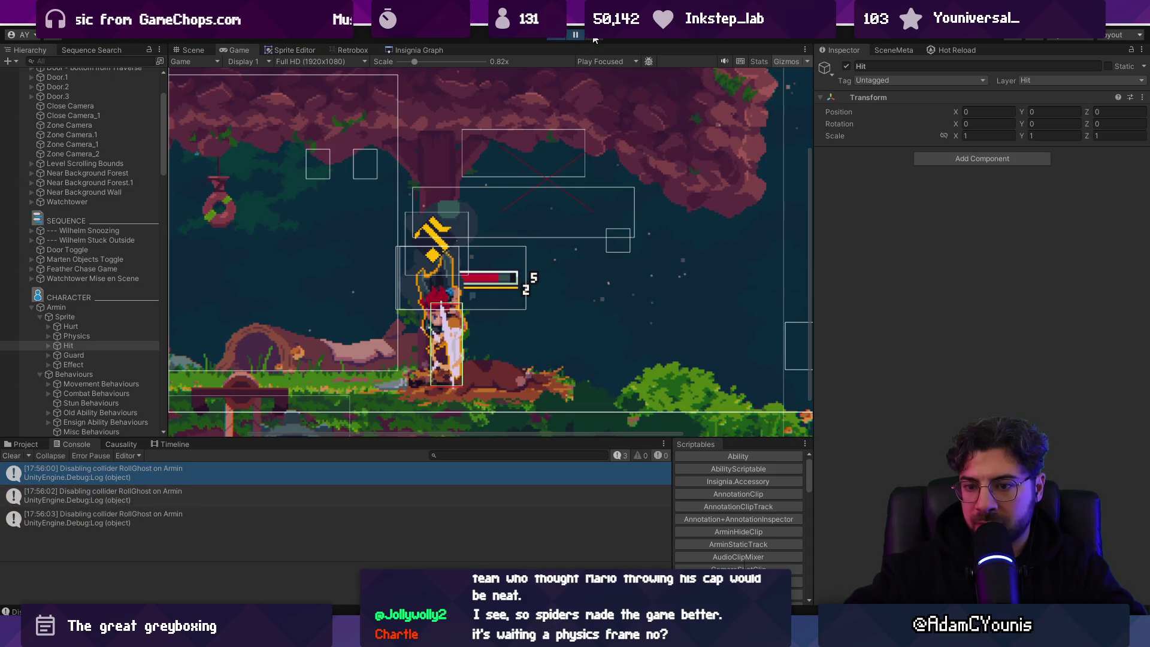
{"action": "left_click", "coordinate": [596, 38]}
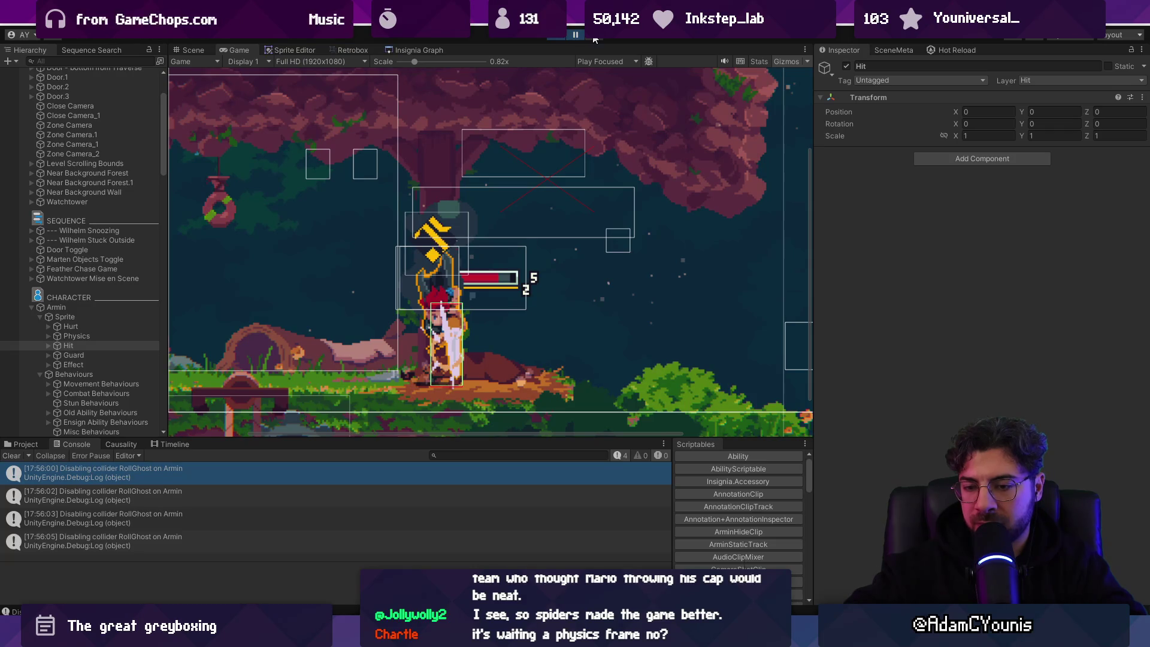
{"action": "left_click", "coordinate": [596, 38]}
{"action": "left_click", "coordinate": [596, 38]}
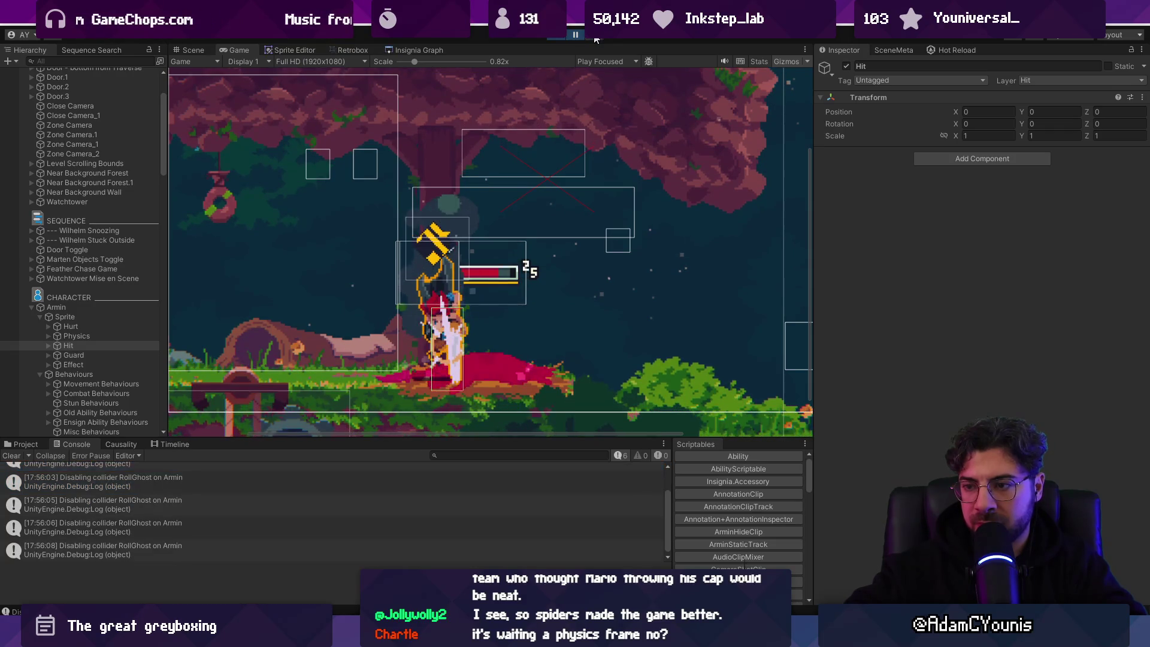
Clear the console, step two more frames, and return to ColliderInfo.cs in VS Code
{"action": "left_click", "coordinate": [25, 456]}
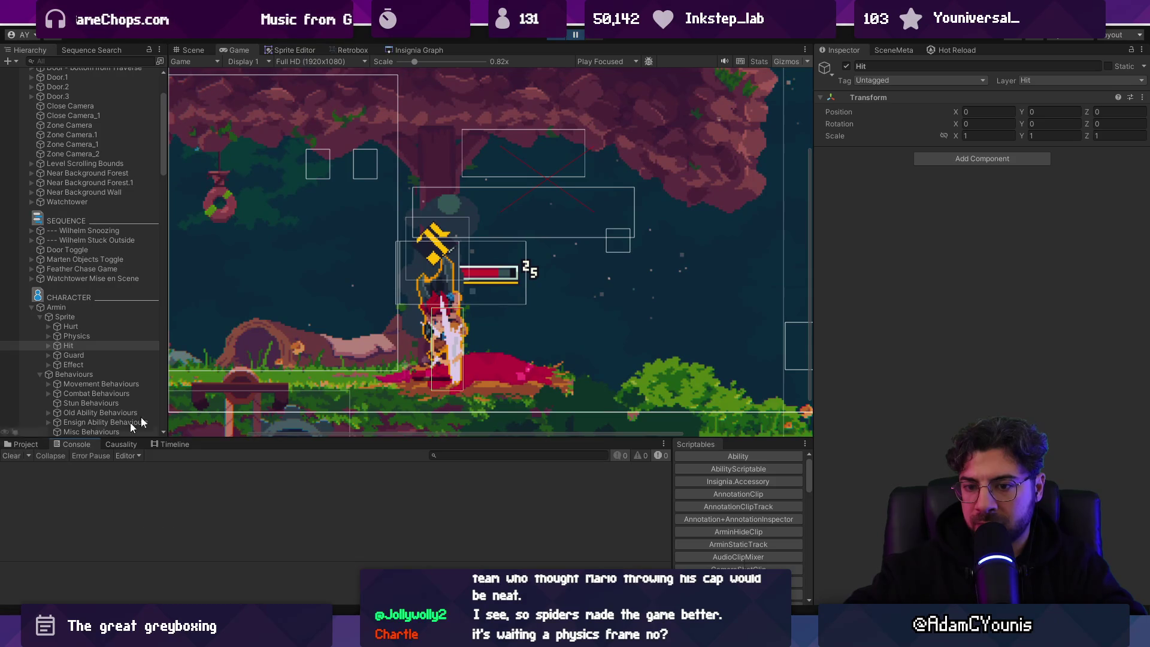
{"action": "left_click", "coordinate": [601, 40]}
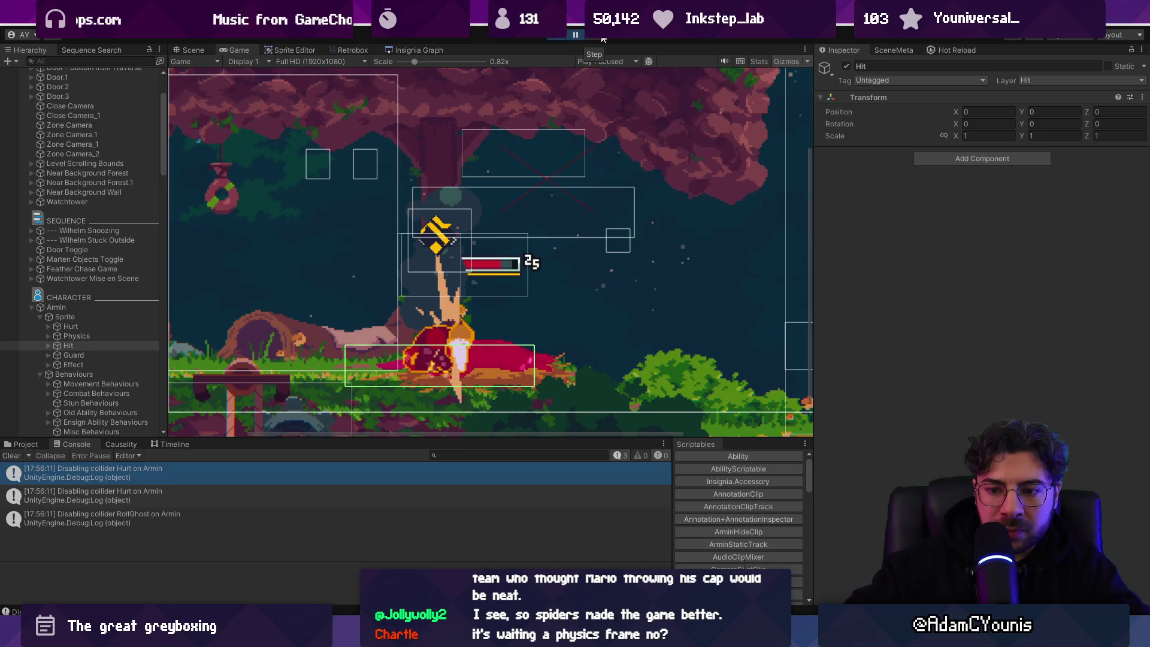
{"action": "left_click", "coordinate": [598, 38]}
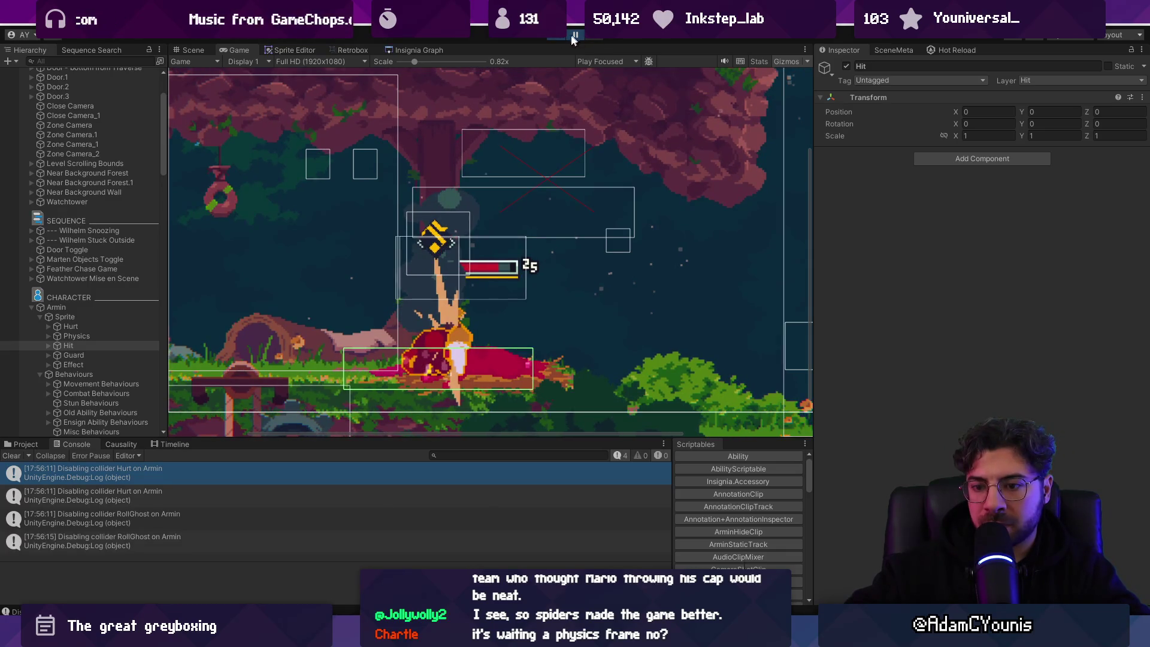
{"action": "key", "text": "alt+Tab"}
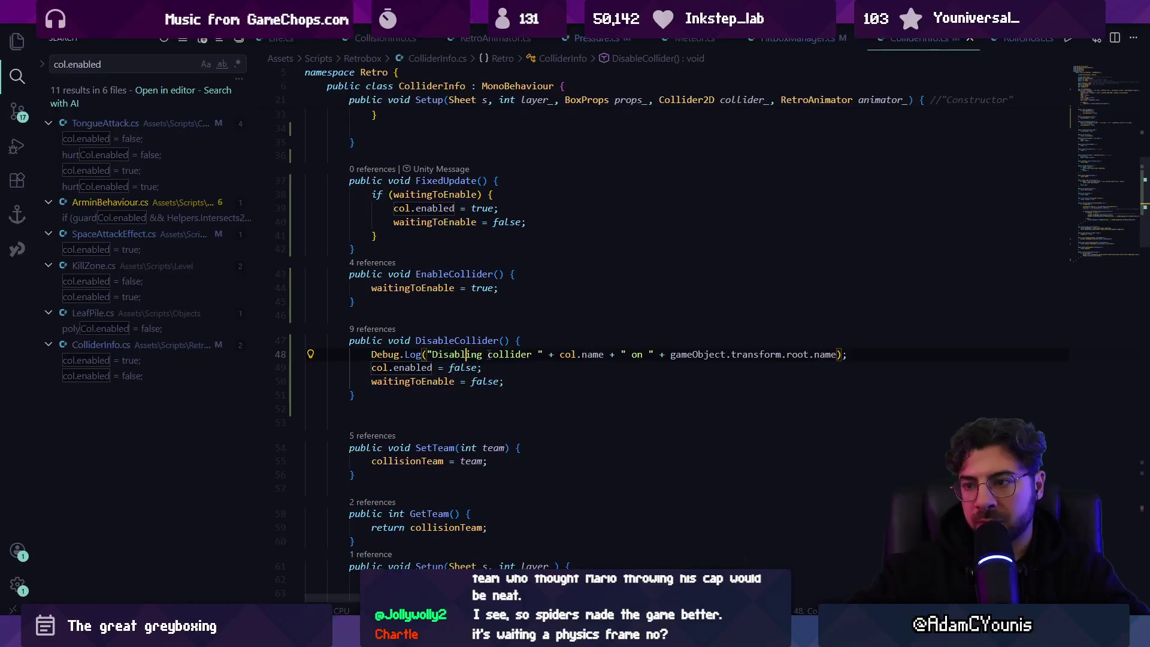
Select and review the Debug.Log line in DisableCollider, leaving the caret on line 46
{"action": "triple_click", "coordinate": [534, 355]}
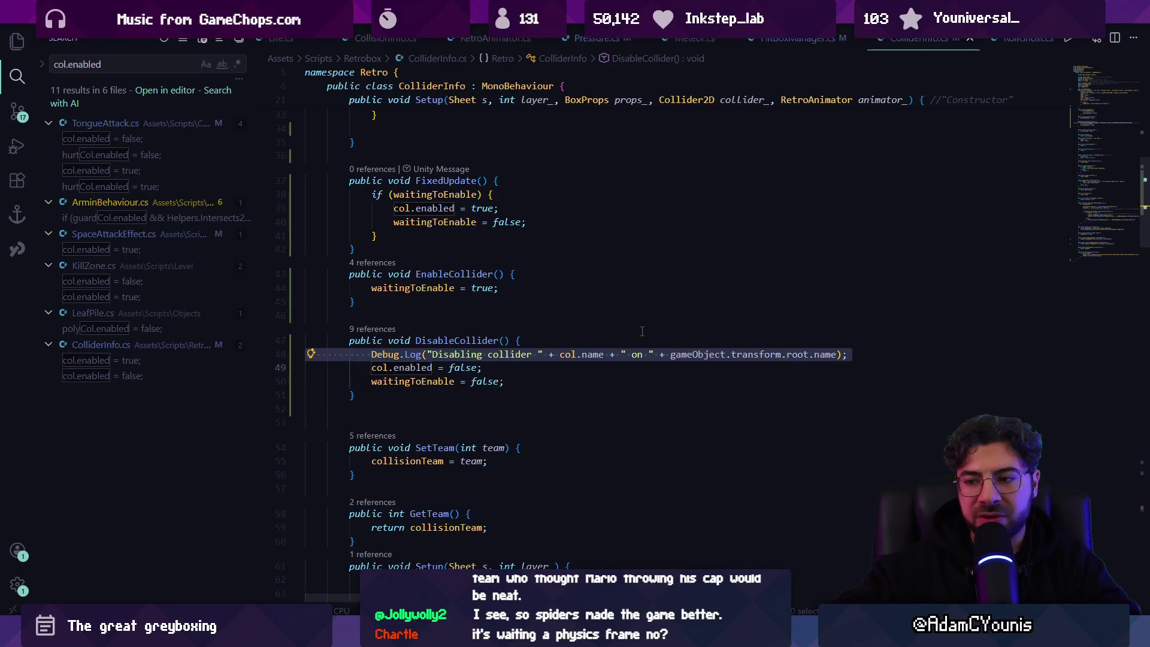
{"action": "left_click", "coordinate": [440, 355]}
{"action": "triple_click", "coordinate": [518, 354]}
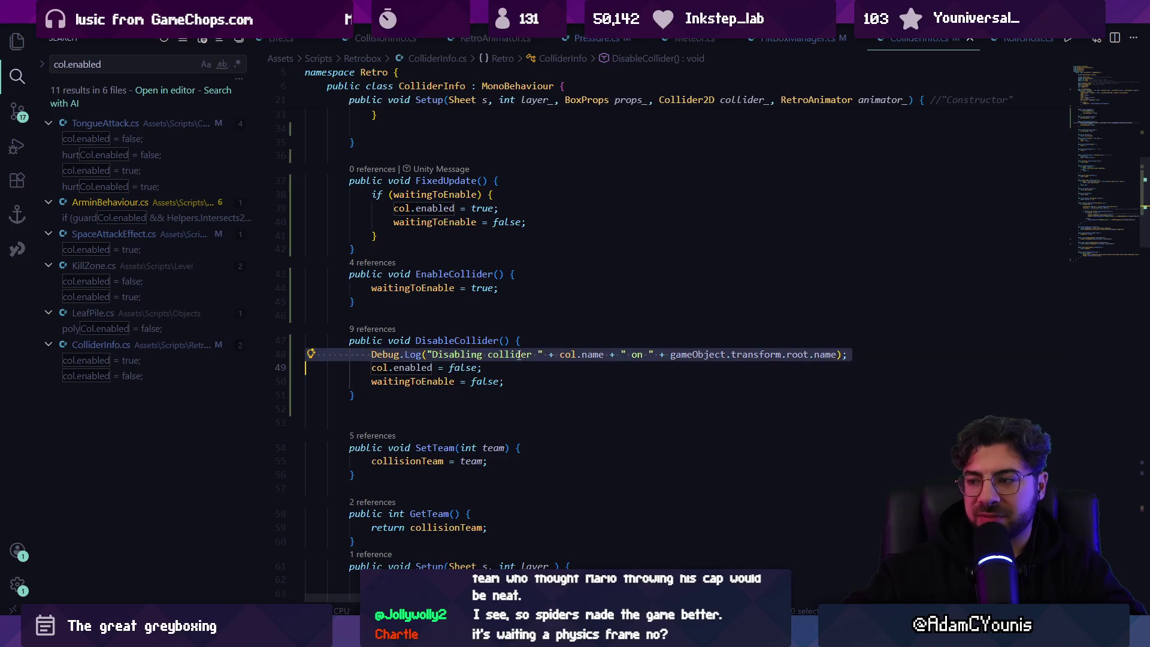
{"action": "left_click", "coordinate": [636, 359]}
{"action": "left_click", "coordinate": [535, 334]}
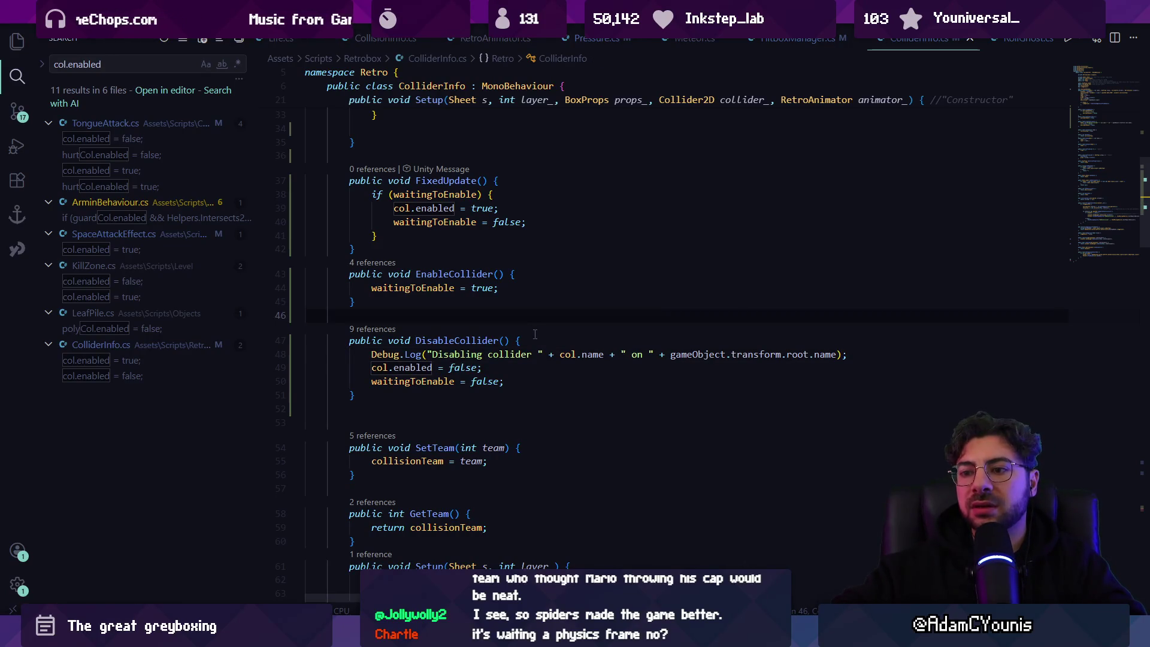
Bring up the recently opened files list and move to HitboxManager.cs
{"action": "key", "text": "ctrl+p"}
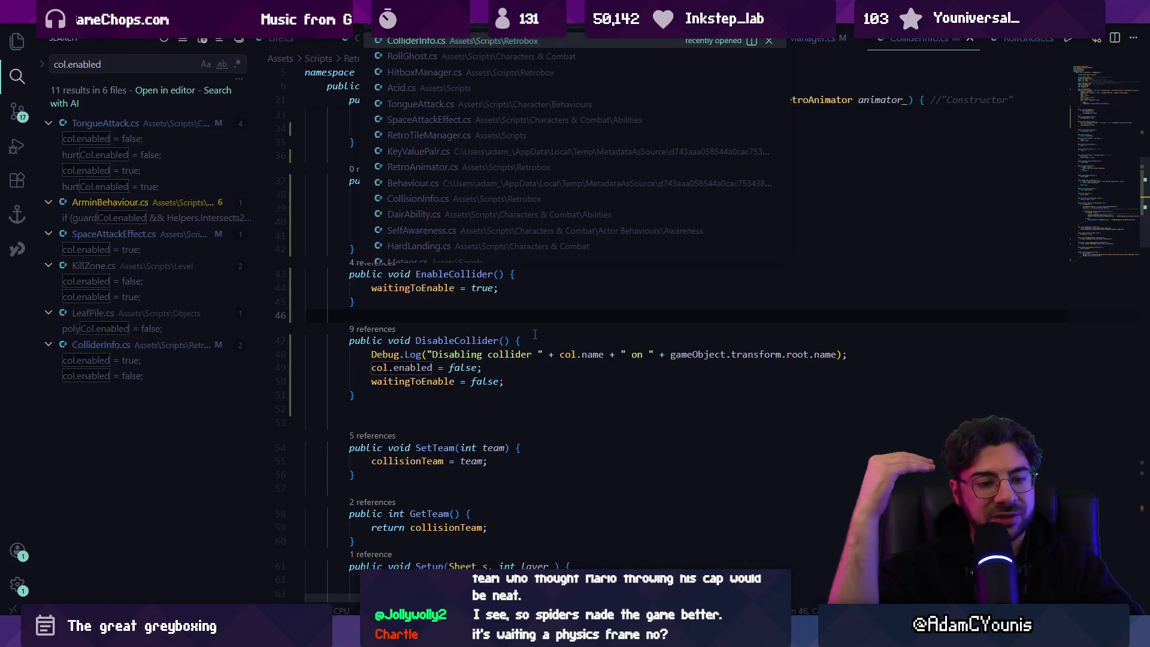
{"action": "key", "text": "Escape"}
{"action": "key", "text": "ctrl+p"}
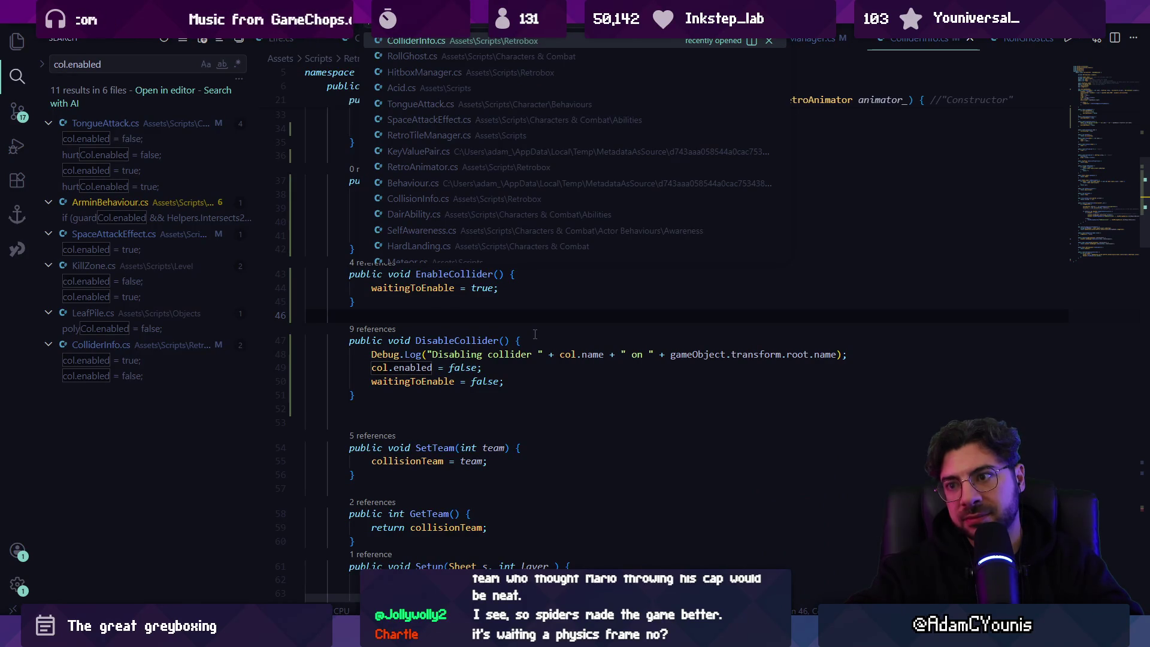
{"action": "key", "text": "Down"}
{"action": "key", "text": "Down"}
Open HitboxManager.cs and go to the empty line 41 inside Initialise
{"action": "key", "text": "Return"}
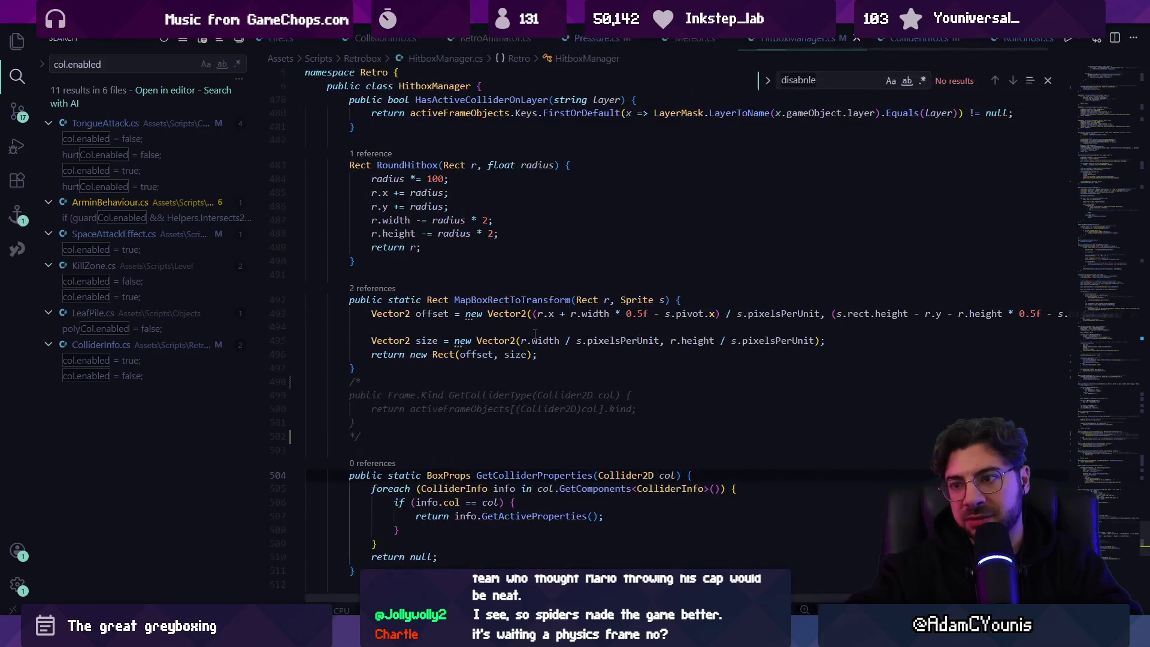
{"action": "key", "text": "ctrl+f"}
{"action": "type", "text": "initialise"}
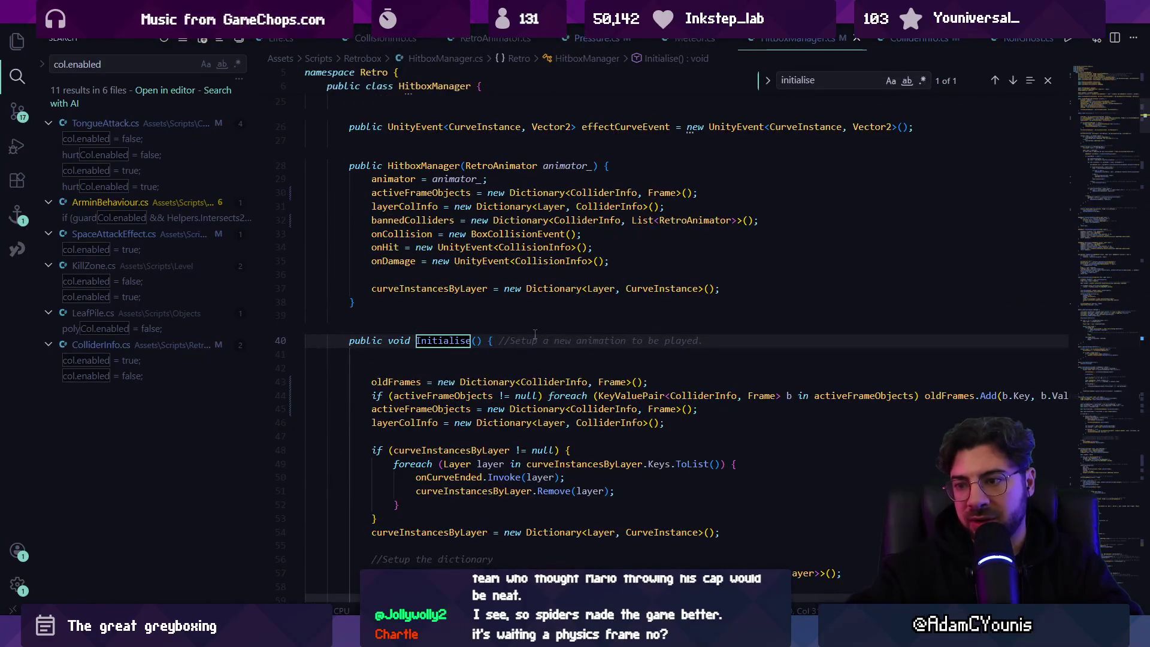
{"action": "left_click", "coordinate": [490, 358]}
{"action": "key", "text": "Escape"}
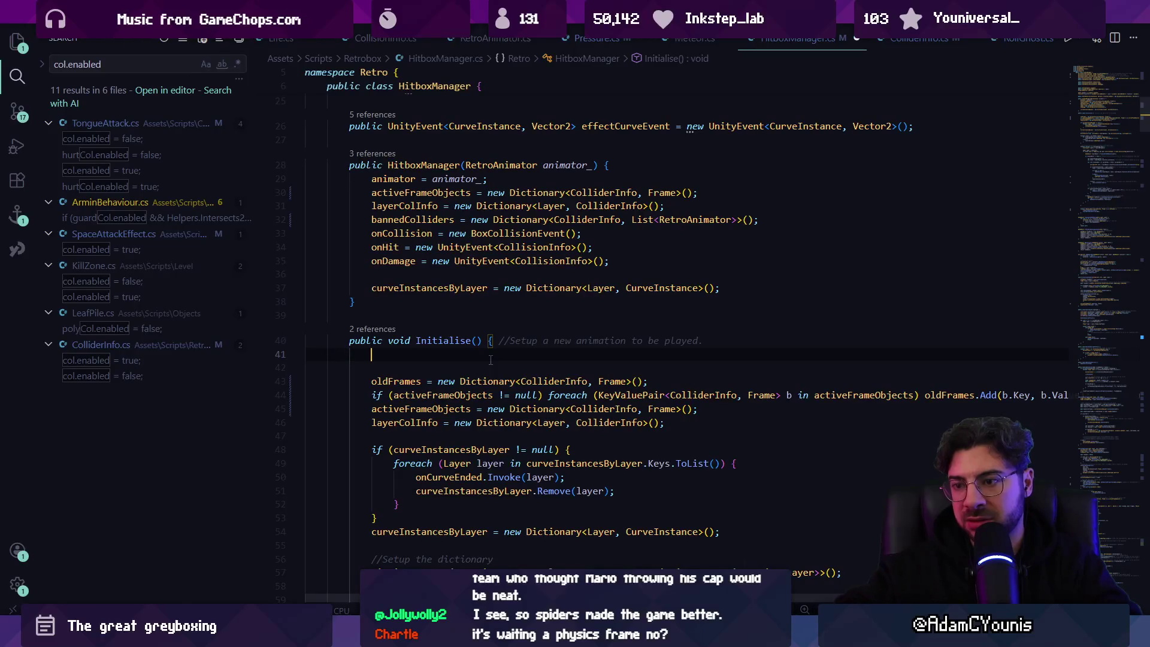
Write the comment '//disable all hitboxes via info.DisableCollider()' and start a new line
{"action": "type", "text": "//clear all"}
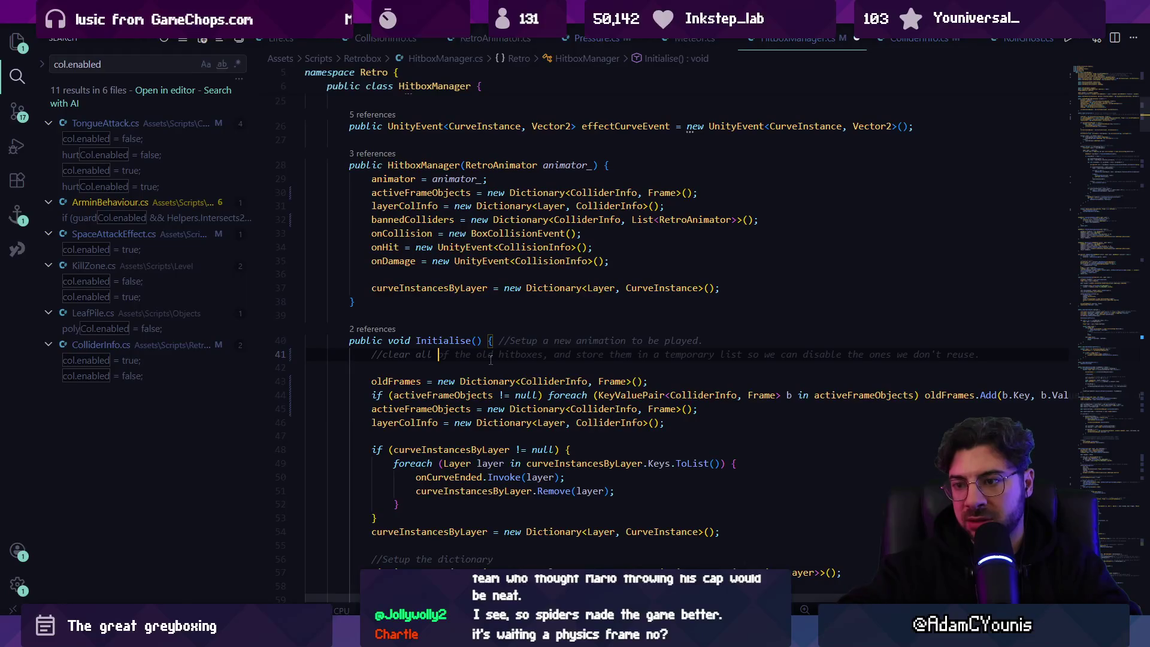
{"action": "key", "text": "ctrl+BackSpace"}
{"action": "key", "text": "ctrl+BackSpace"}
{"action": "type", "text": "di"}
{"action": "type", "text": "sable all hitboxes"}
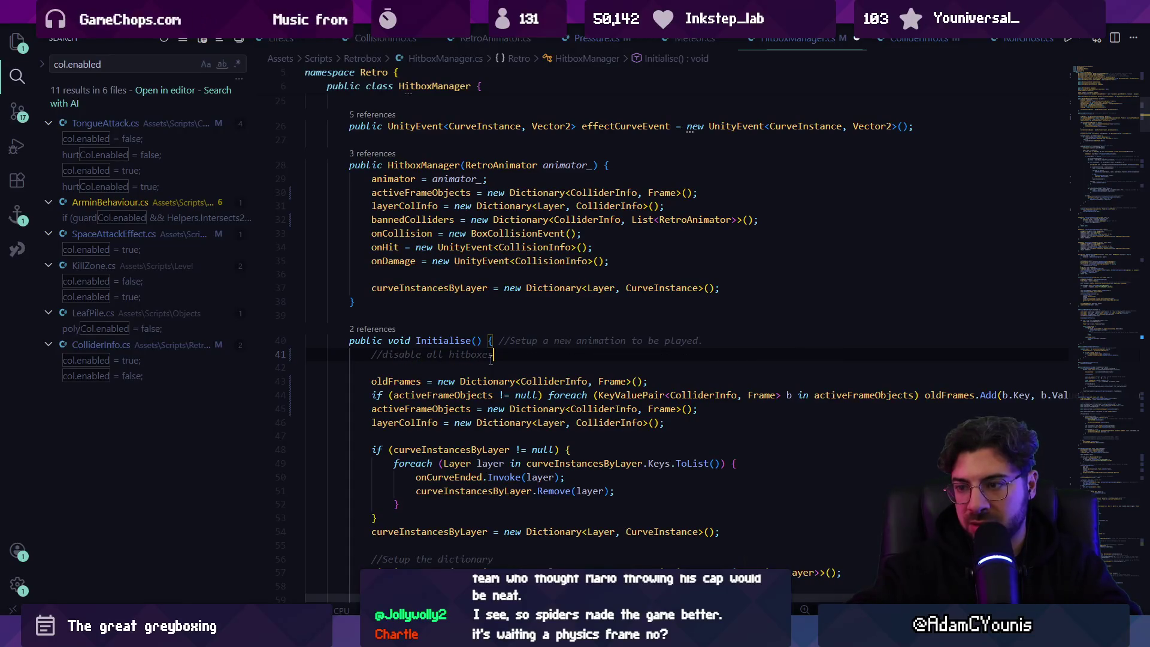
{"action": "type", "text": " via info"}
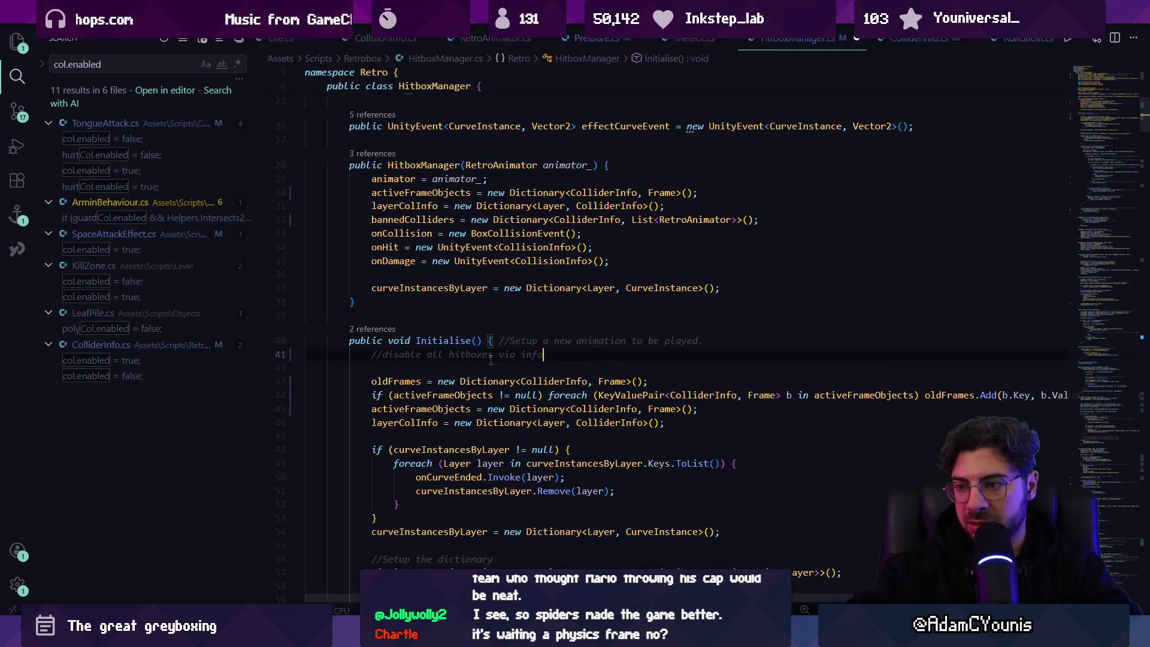
{"action": "type", "text": "D"}
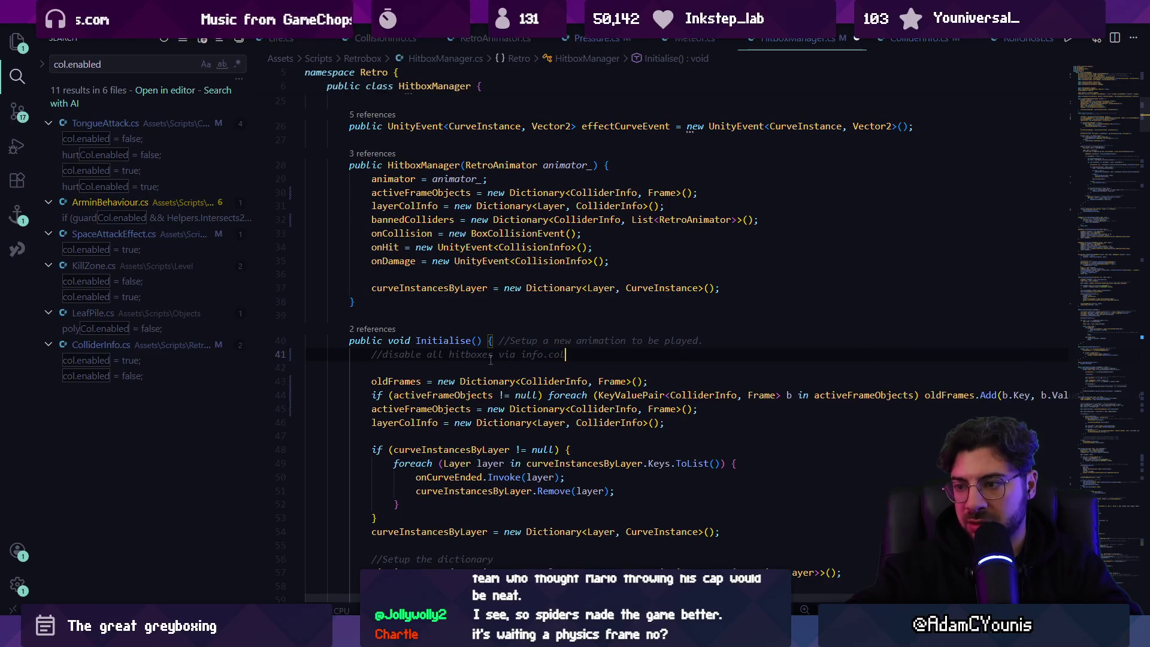
{"action": "type", "text": "istabl"}
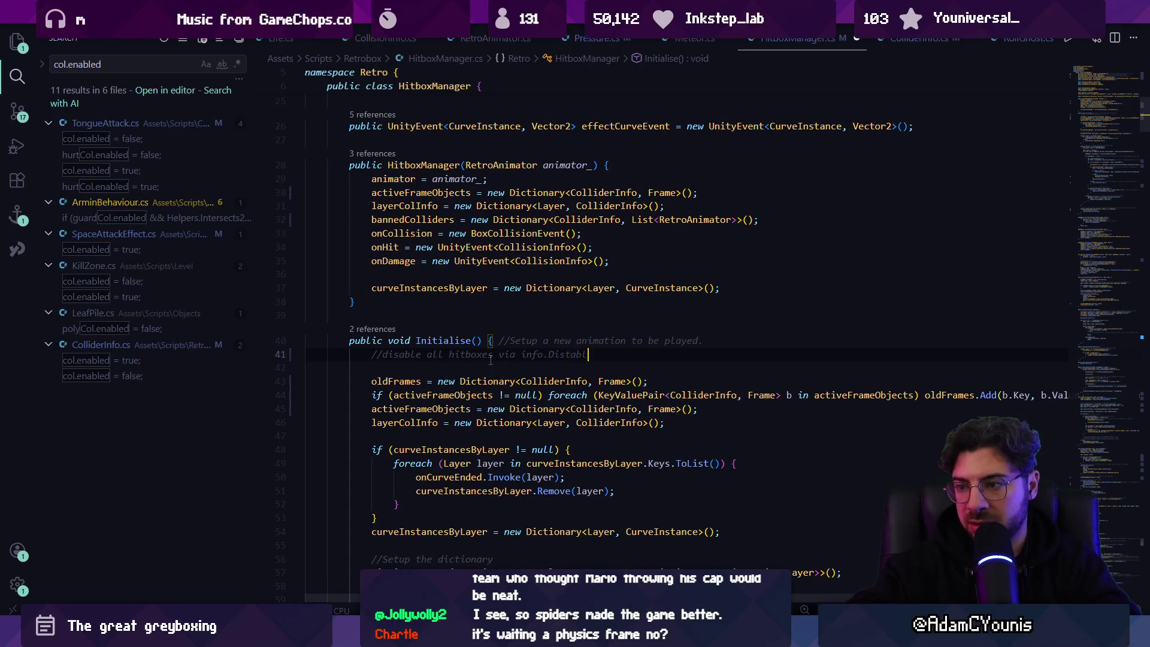
{"action": "type", "text": "e()"}
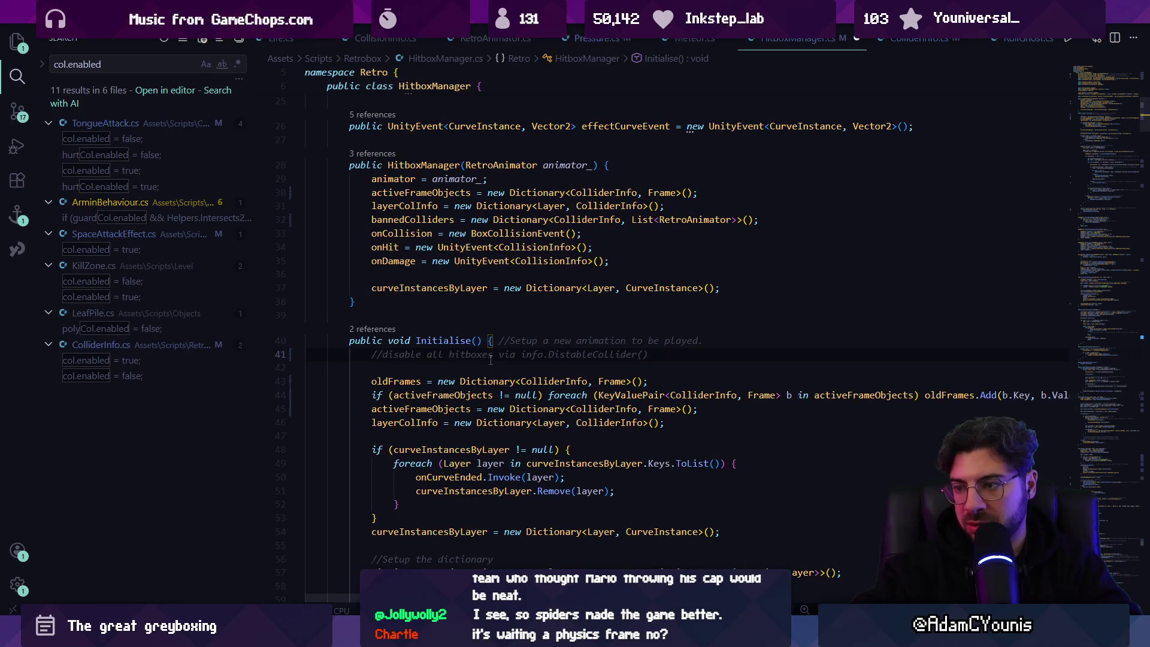
{"action": "key", "text": "Return"}
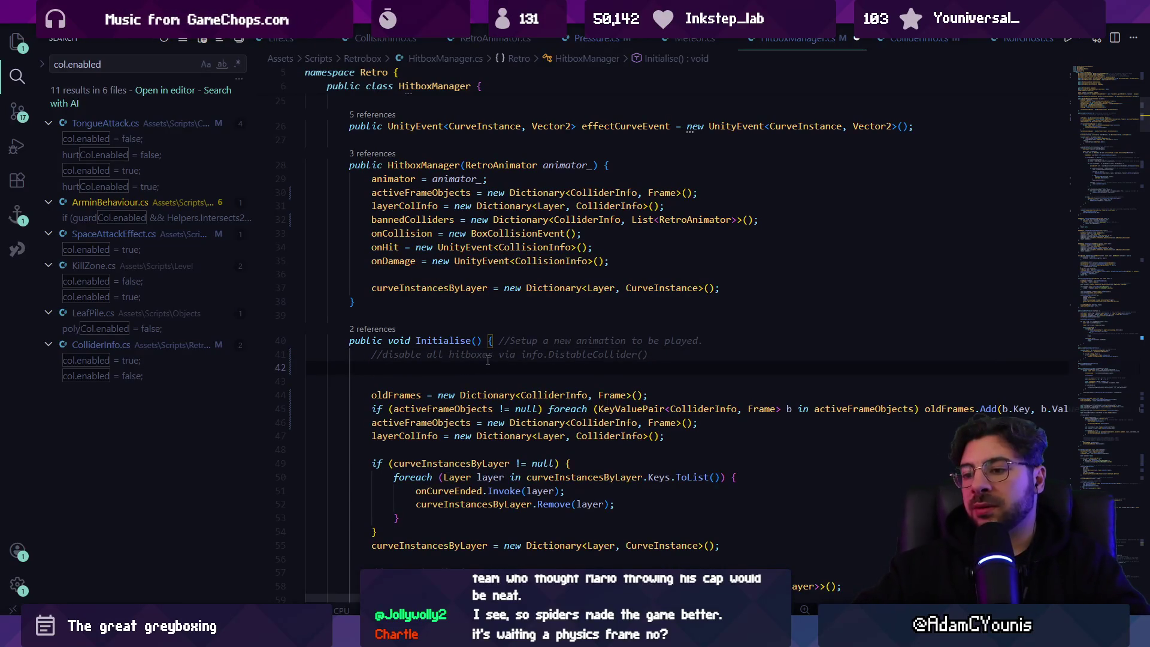
{"action": "scroll", "coordinate": [436, 303], "scroll_direction": "down", "scroll_amount": 2}
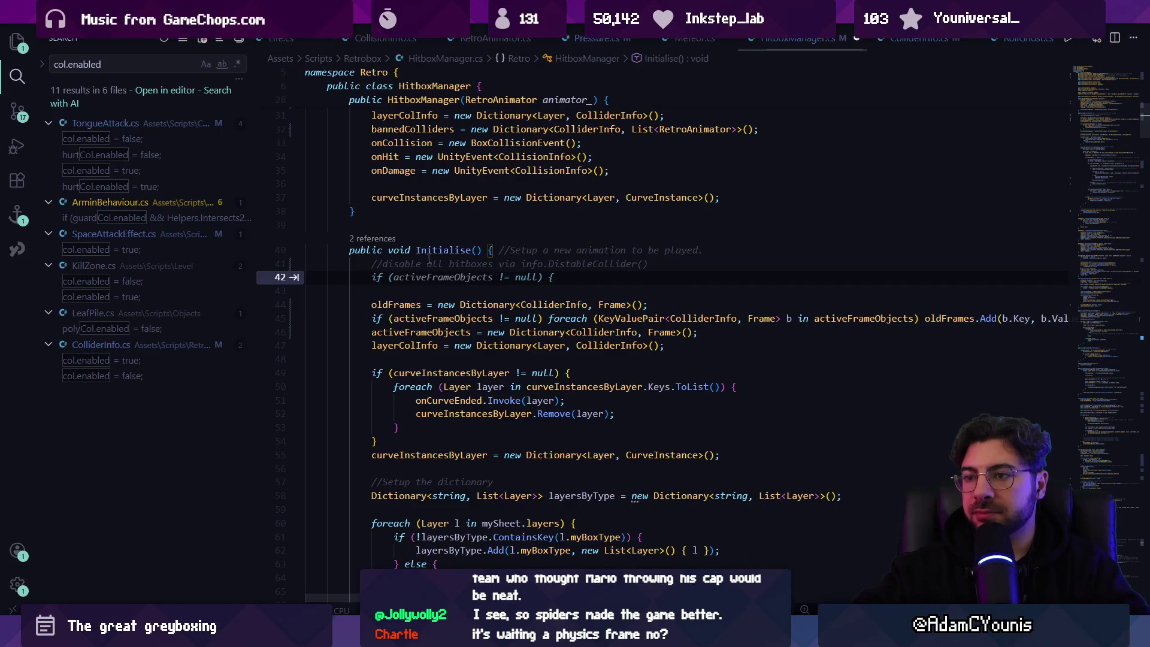
Accept Copilot's activeFrameObjects null check and foreach loop calling DisableCollider and ClearBannedAnimators
{"action": "key", "text": "Tab"}
{"action": "key", "text": "Return"}
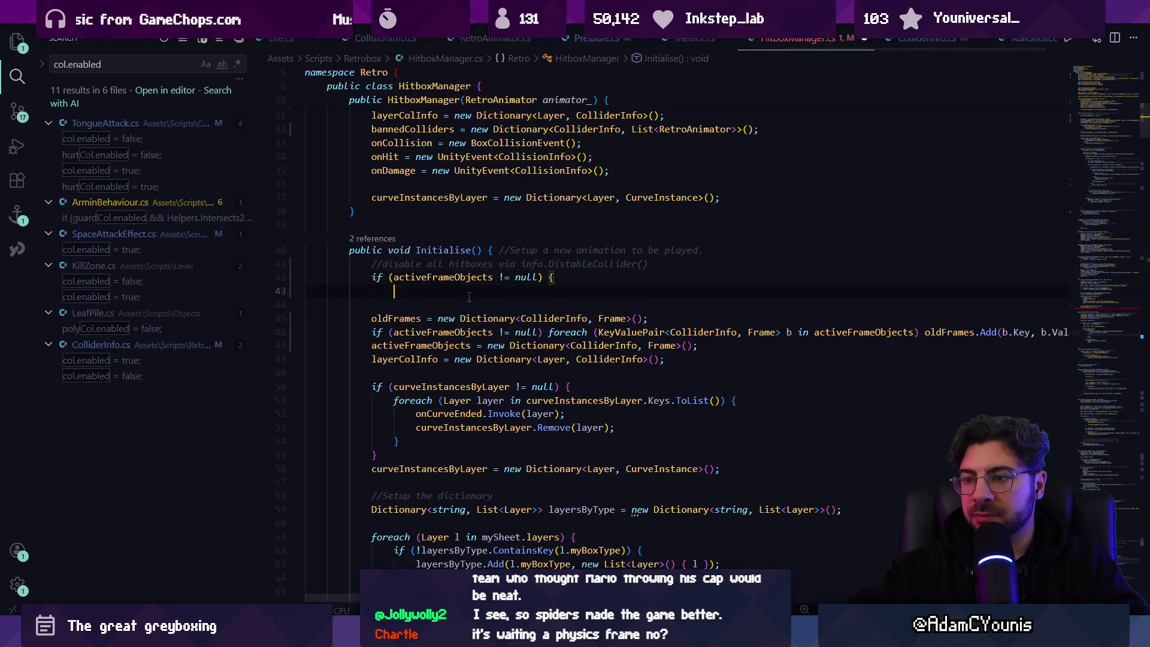
{"action": "key", "text": "Tab"}
{"action": "left_click", "coordinate": [455, 318]}
{"action": "left_click_drag", "start_coordinate": [379, 346], "coordinate": [360, 279]}
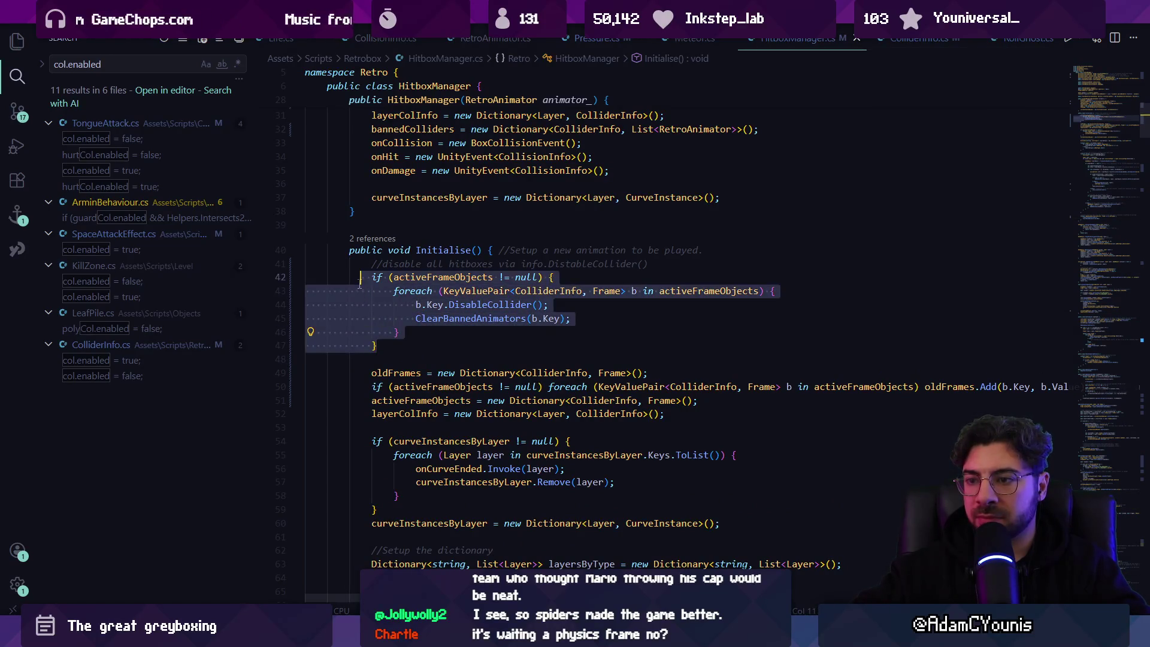
{"action": "key", "text": "Right"}
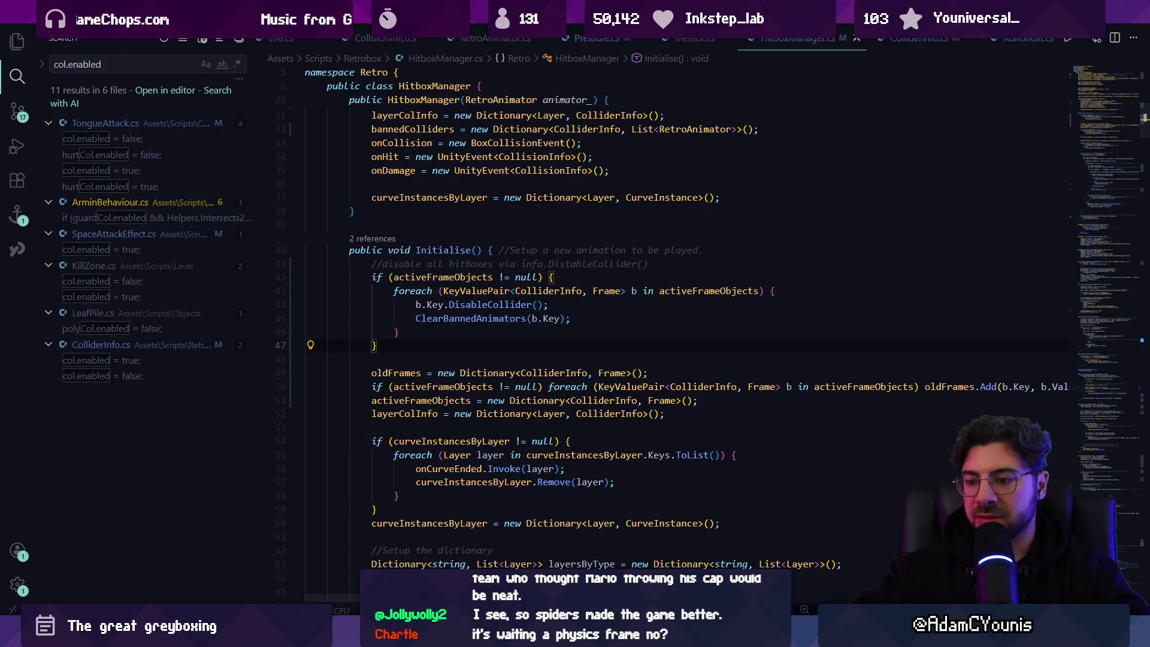
Review the new loop around the DisableCollider call, then switch back to Unity to playtest
{"action": "scroll", "coordinate": [470, 351], "scroll_direction": "down", "scroll_amount": 2}
{"action": "left_click", "coordinate": [505, 213]}
{"action": "scroll", "coordinate": [509, 246], "scroll_direction": "down", "scroll_amount": 2}
{"action": "scroll", "coordinate": [471, 355], "scroll_direction": "down", "scroll_amount": 10}
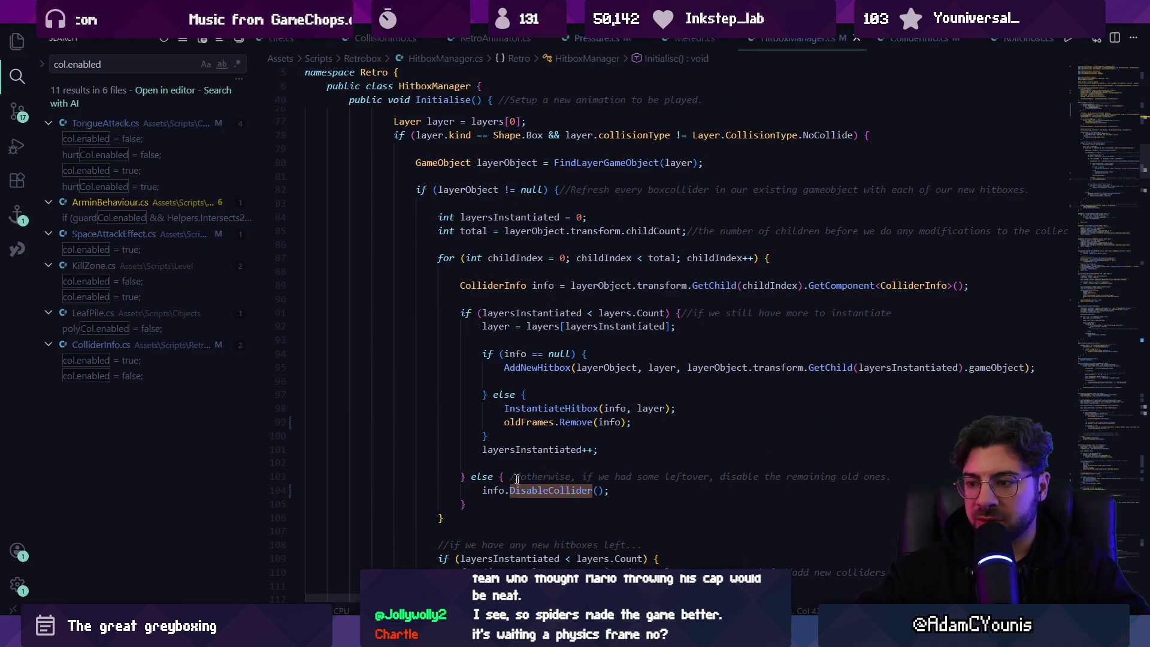
{"action": "scroll", "coordinate": [506, 488], "scroll_direction": "down", "scroll_amount": 4}
{"action": "scroll", "coordinate": [464, 289], "scroll_direction": "up", "scroll_amount": 20}
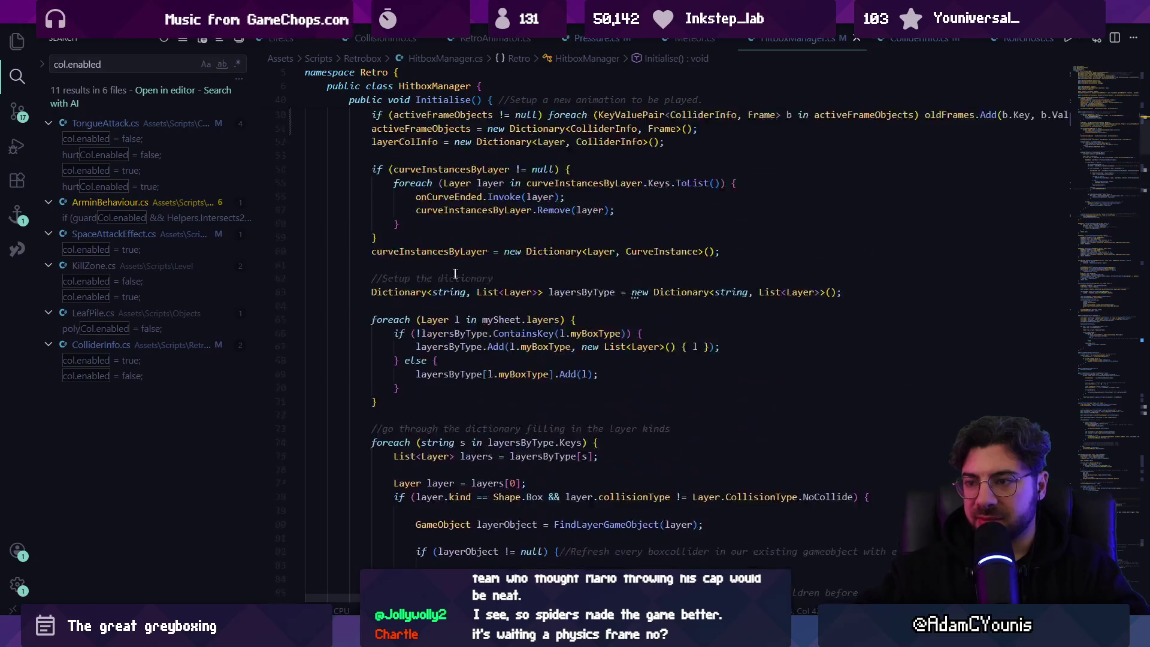
{"action": "scroll", "coordinate": [424, 375], "scroll_direction": "down", "scroll_amount": 3}
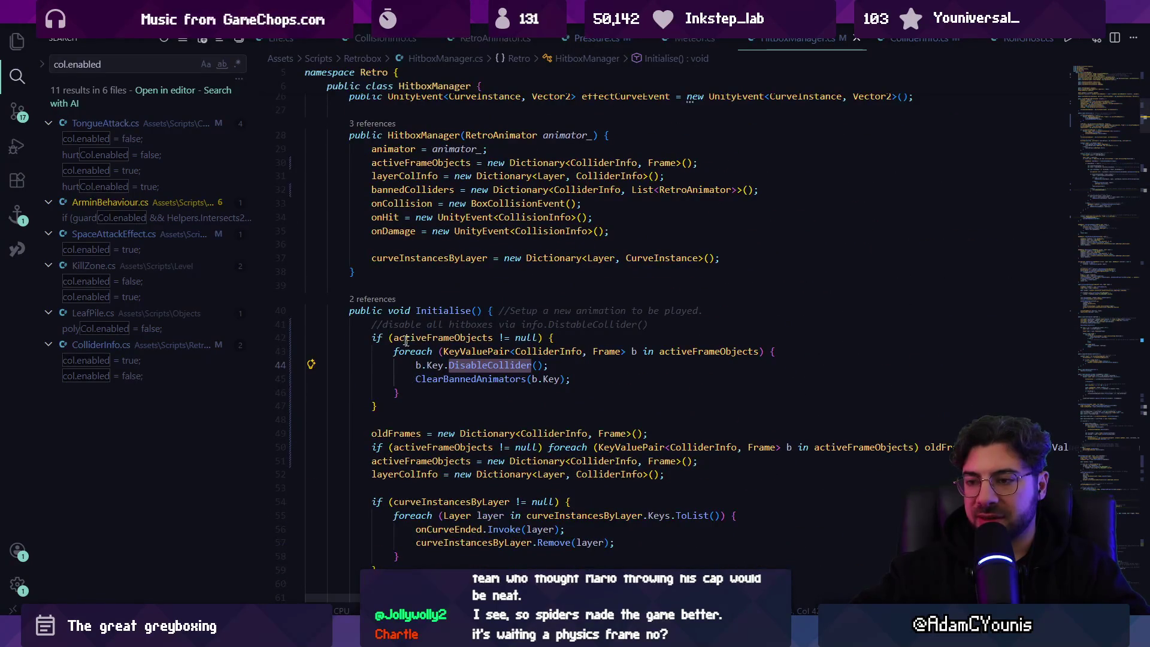
{"action": "key", "text": "alt+Tab"}
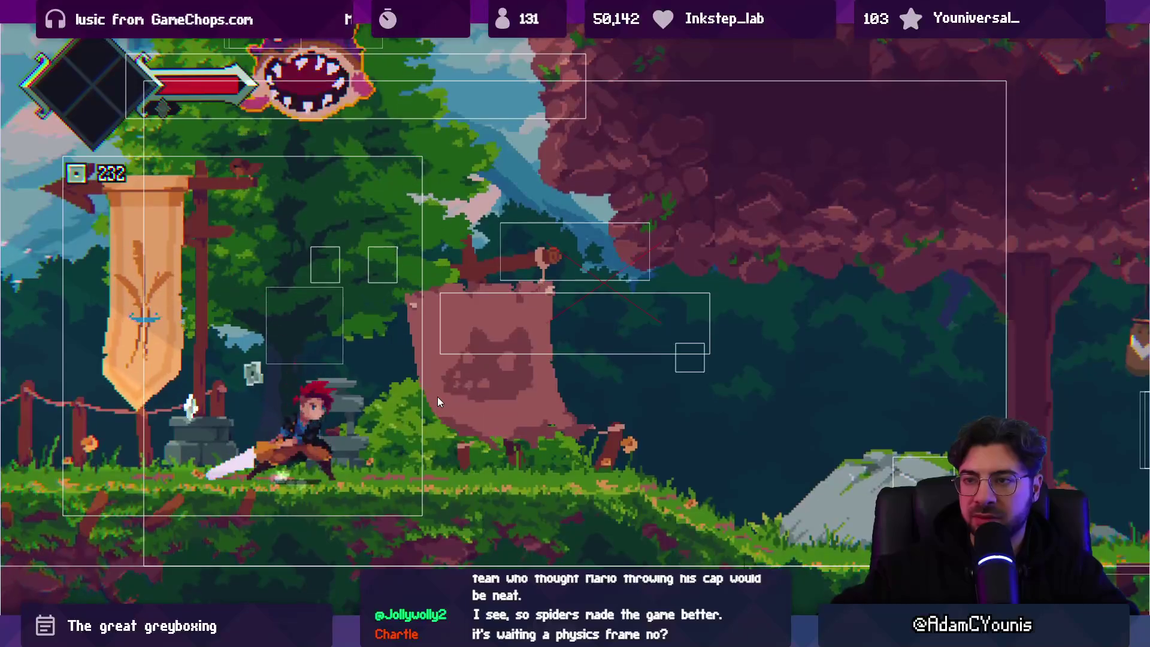
Fight through the forest, defeating the purple spiked enemy and the squirrel, reaching the rope
{"action": "key", "text": "x"}
{"action": "key", "text": "Right"}
{"action": "key", "text": "Right"}
{"action": "key", "text": "space"}
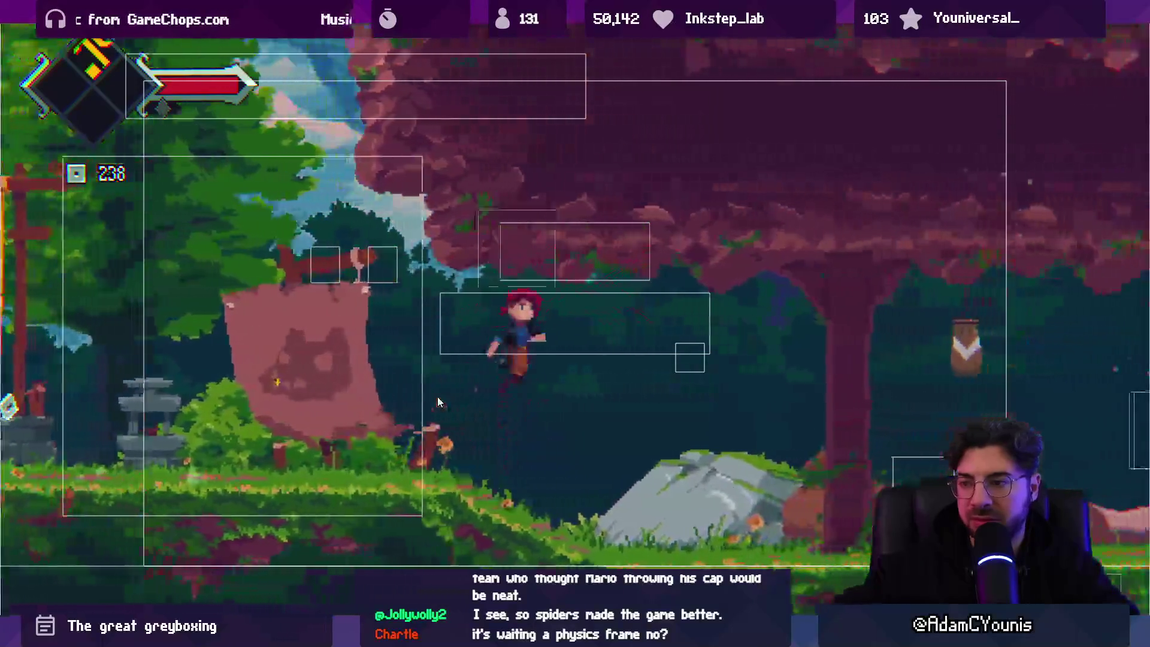
{"action": "key", "text": "Right"}
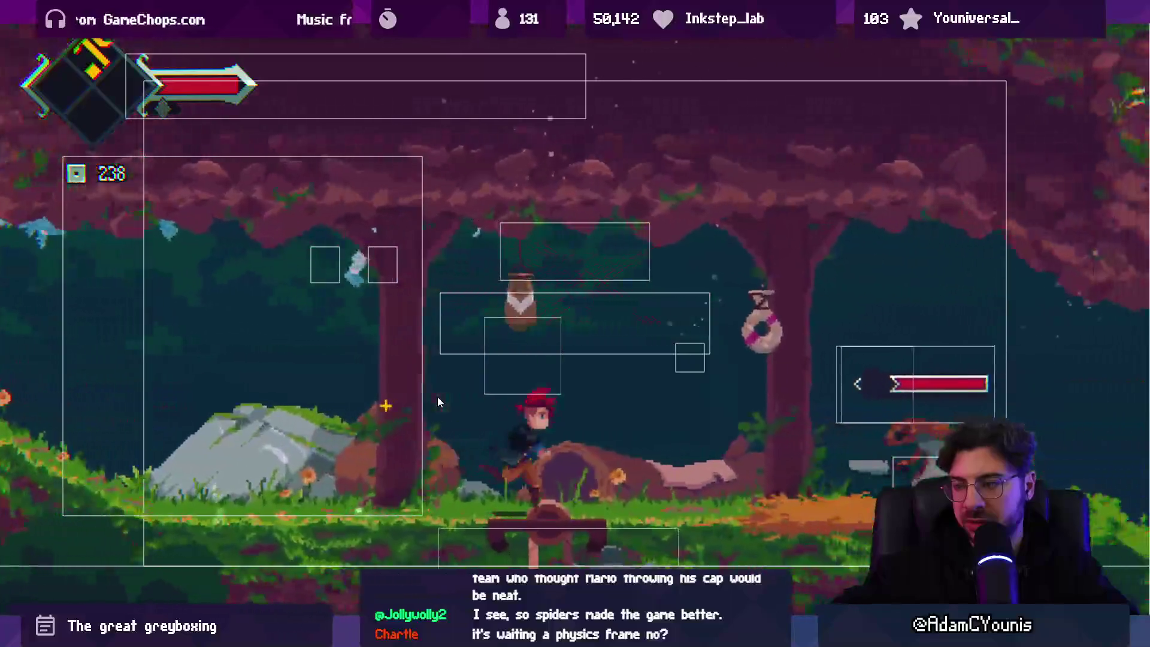
{"action": "key", "text": "space"}
{"action": "key", "text": "x"}
{"action": "key", "text": "x"}
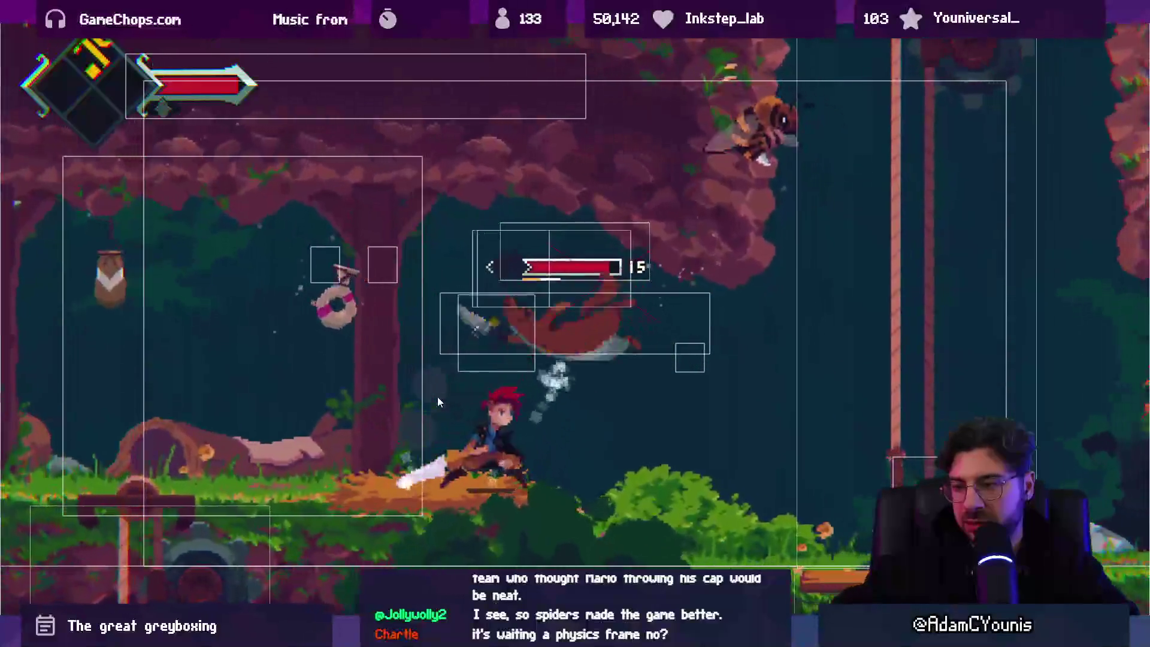
{"action": "key", "text": "Right"}
{"action": "key", "text": "space"}
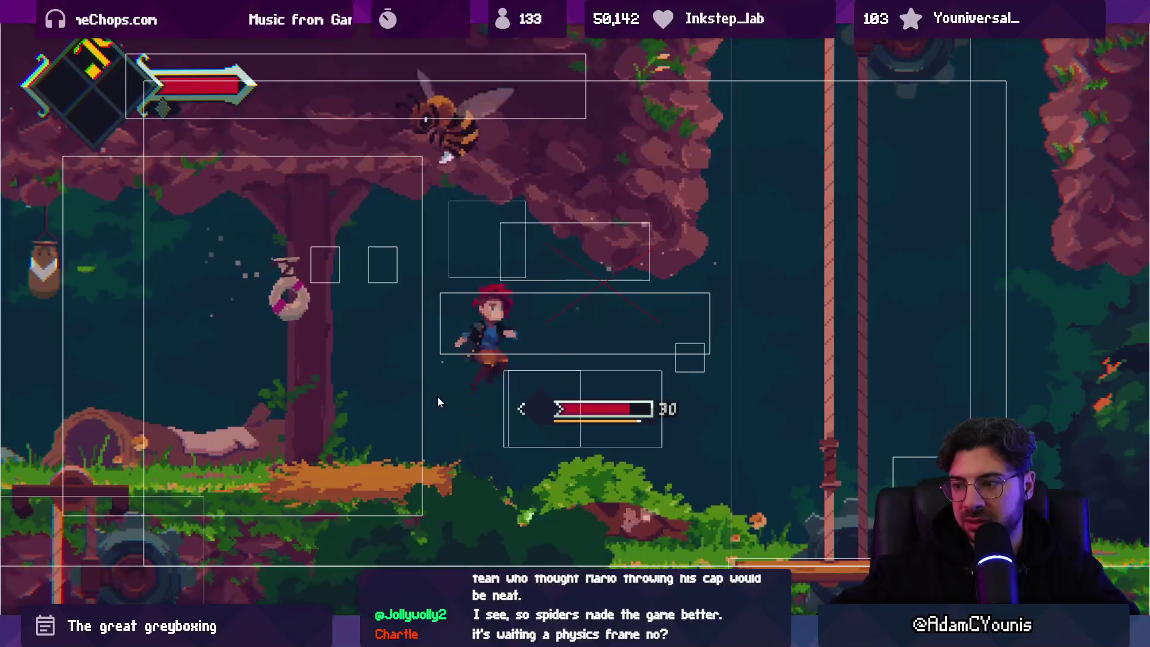
{"action": "key", "text": "x"}
{"action": "key", "text": "Right"}
{"action": "key", "text": "x"}
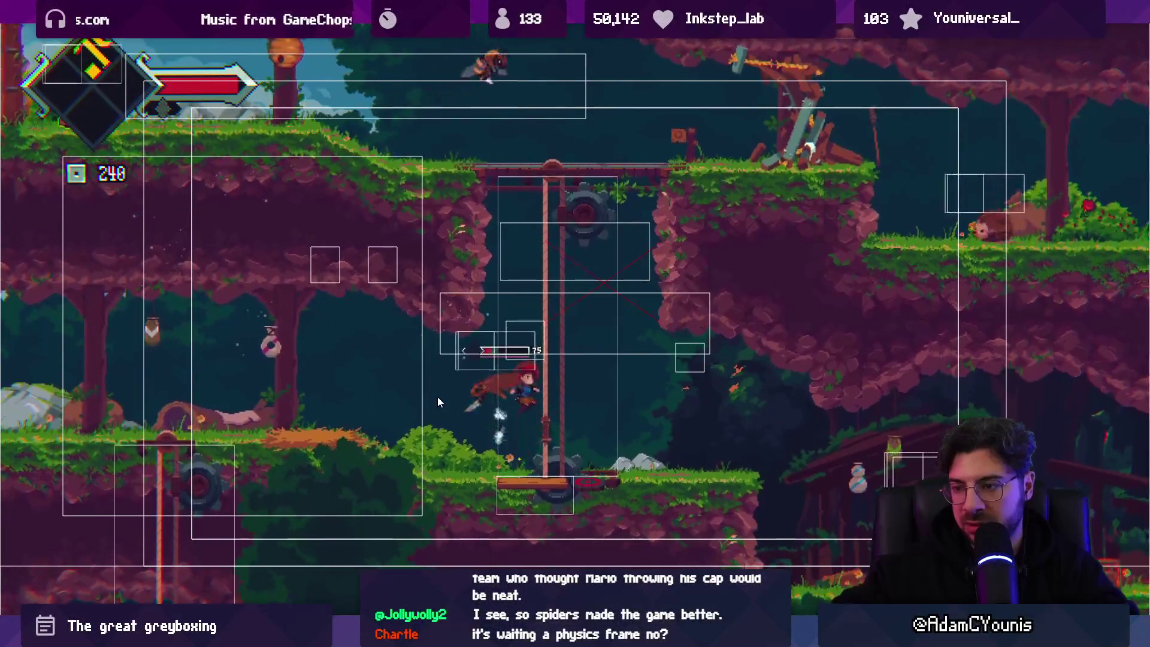
{"action": "key", "text": "space"}
{"action": "key", "text": "x"}
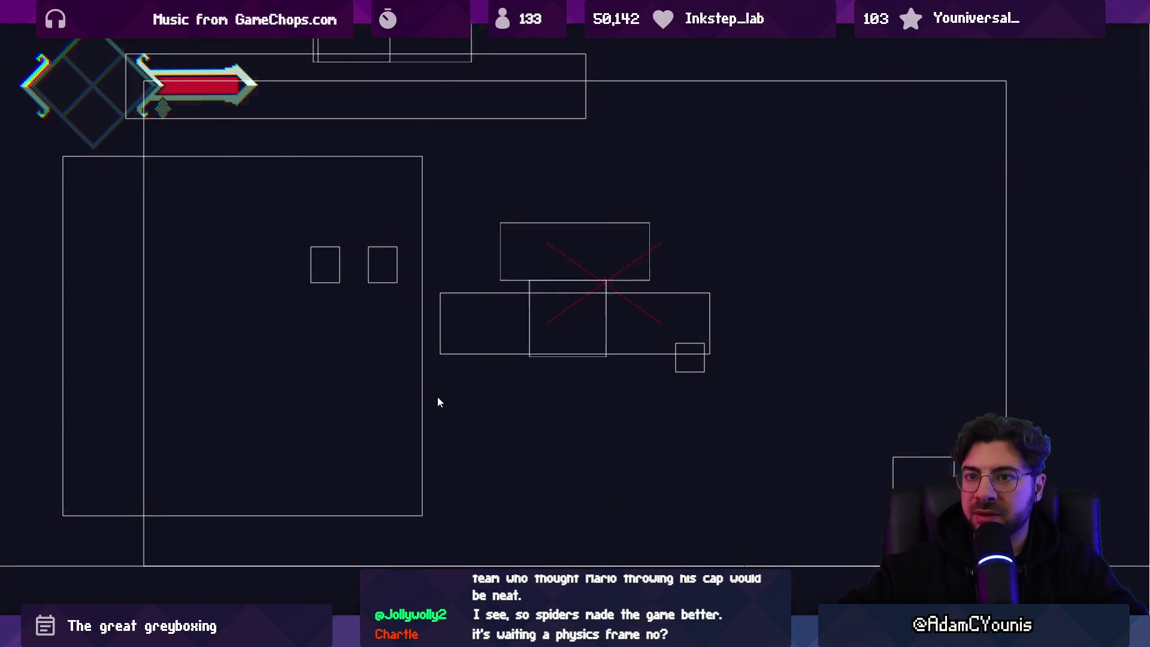
Move back left, open and dismiss the in-game pause menu, then exit fullscreen and pause
{"action": "key", "text": "Left"}
{"action": "key", "text": "space"}
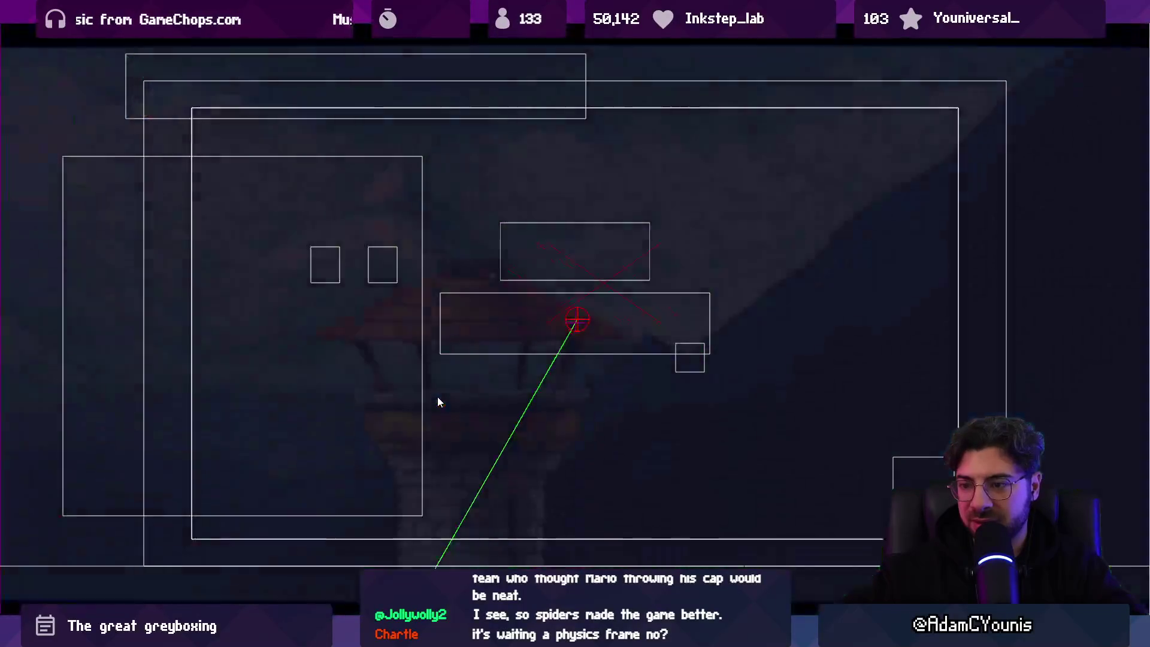
{"action": "key", "text": "Escape"}
{"action": "key", "text": "Return"}
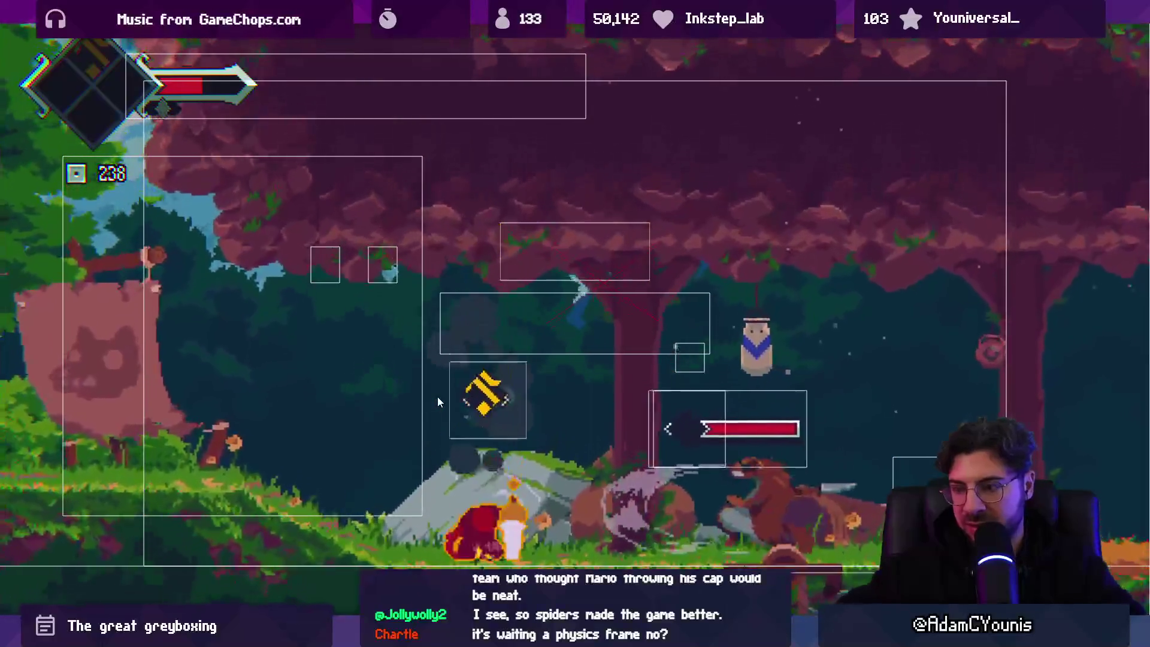
{"action": "key", "text": "ctrl+shift+p"}
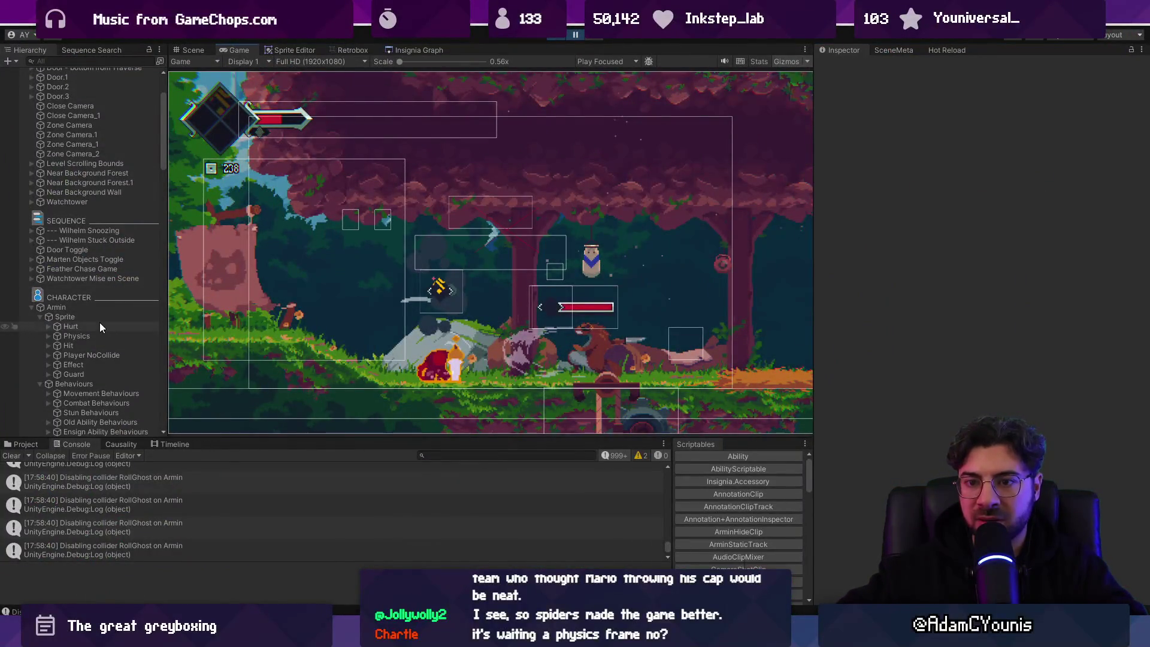
Select Armin's Sprite and step the plunge attack frame by frame to its landing
{"action": "left_click", "coordinate": [98, 317]}
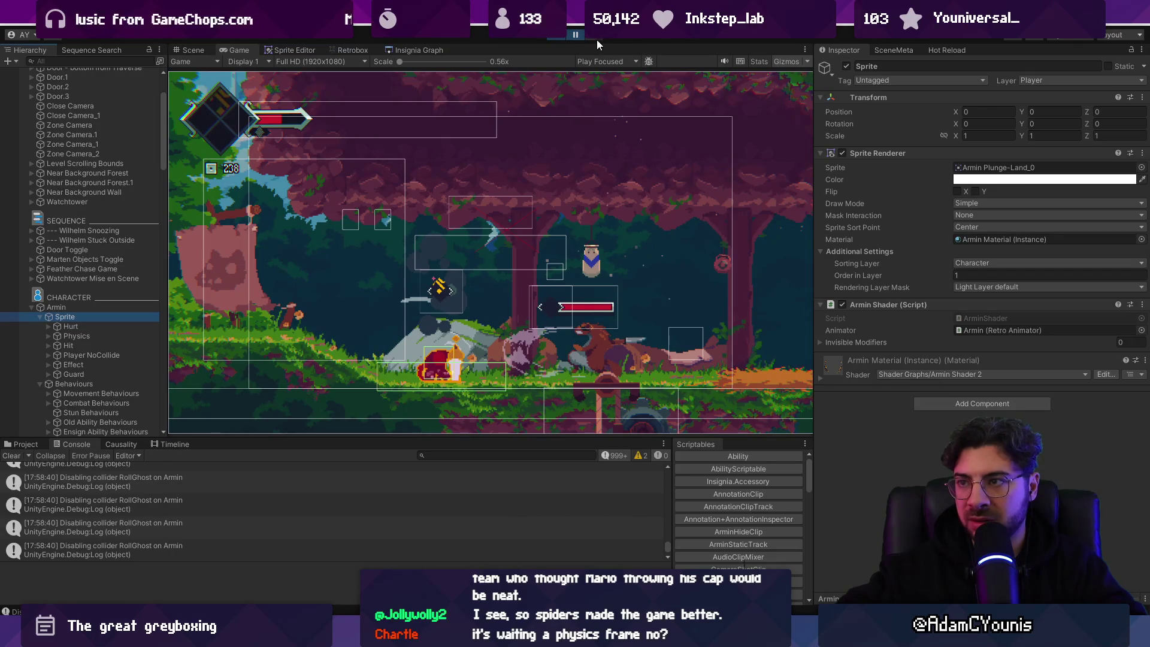
{"action": "left_click", "coordinate": [566, 40]}
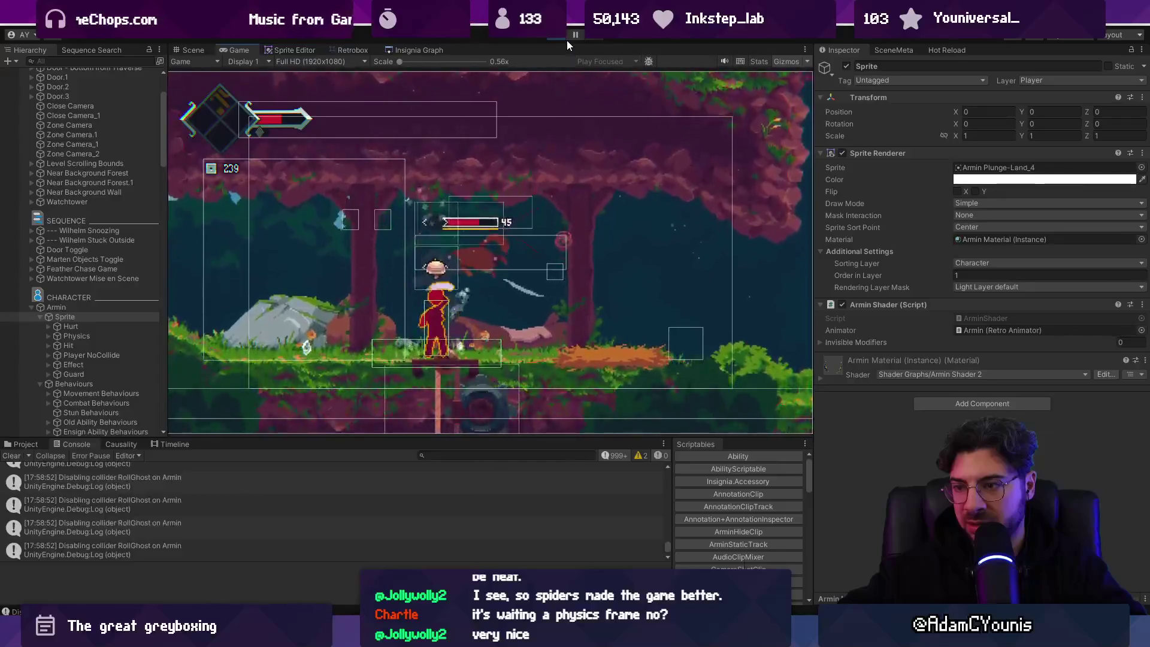
{"action": "left_click", "coordinate": [576, 35]}
{"action": "left_click", "coordinate": [595, 34]}
{"action": "left_click", "coordinate": [594, 34]}
{"action": "left_click", "coordinate": [595, 35]}
{"action": "left_click", "coordinate": [594, 35]}
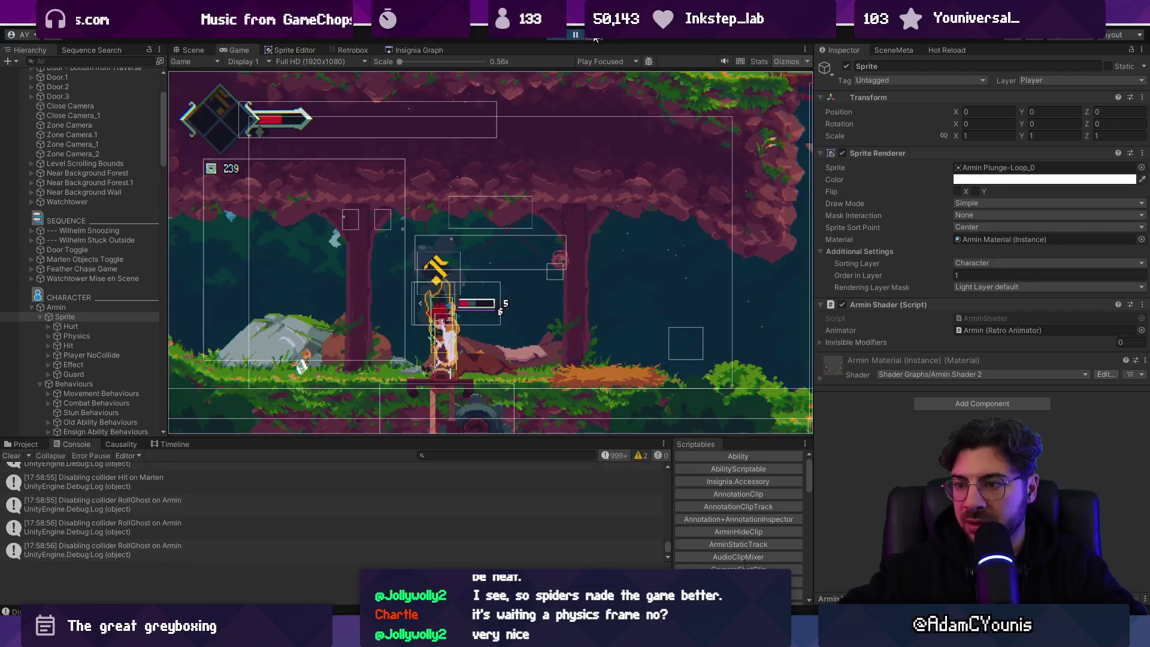
{"action": "left_click", "coordinate": [594, 36]}
{"action": "left_click", "coordinate": [594, 36]}
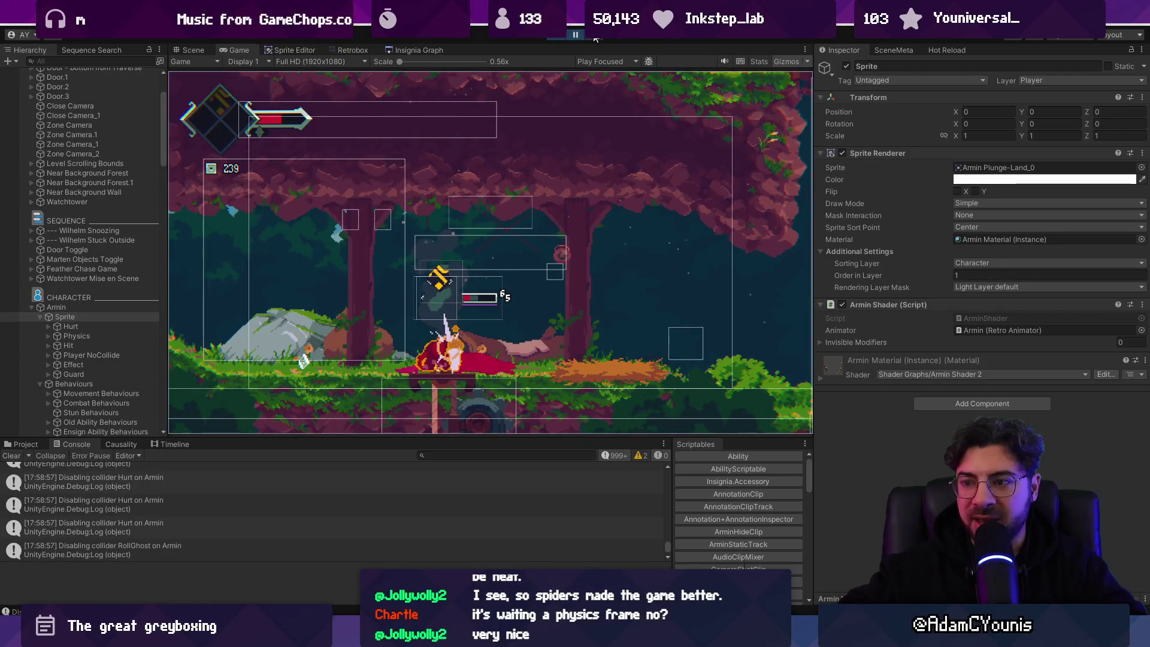
{"action": "left_click", "coordinate": [595, 36]}
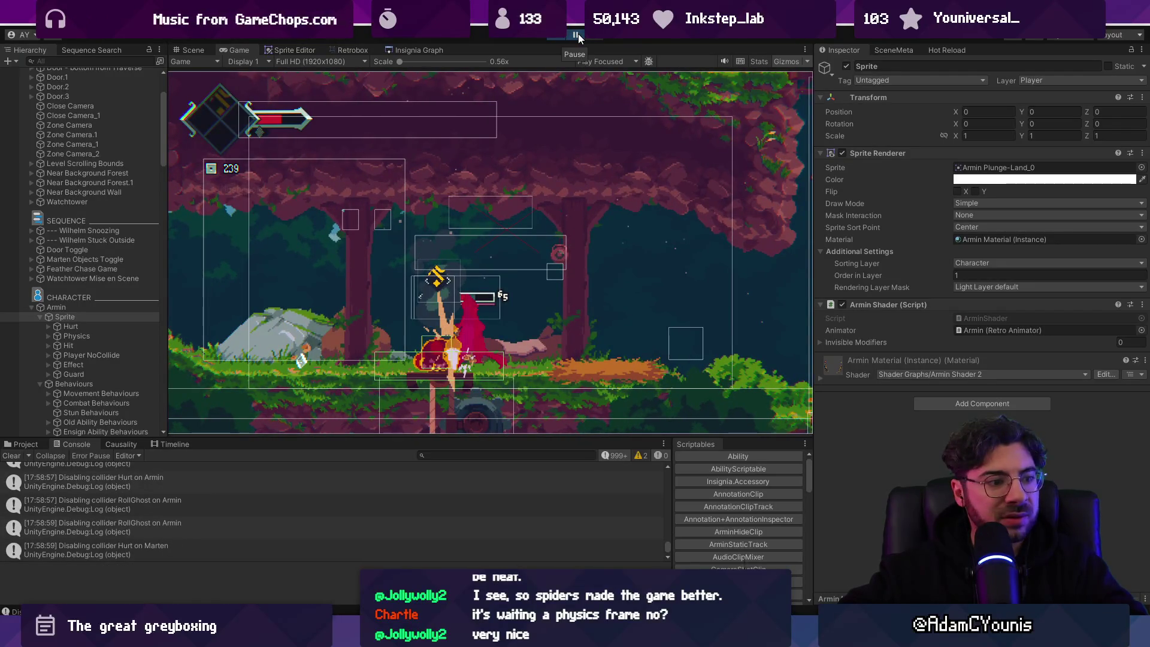
Stop play mode, open the collider-disabling log's source line, then stage all changes in Fork
{"action": "left_click", "coordinate": [577, 34]}
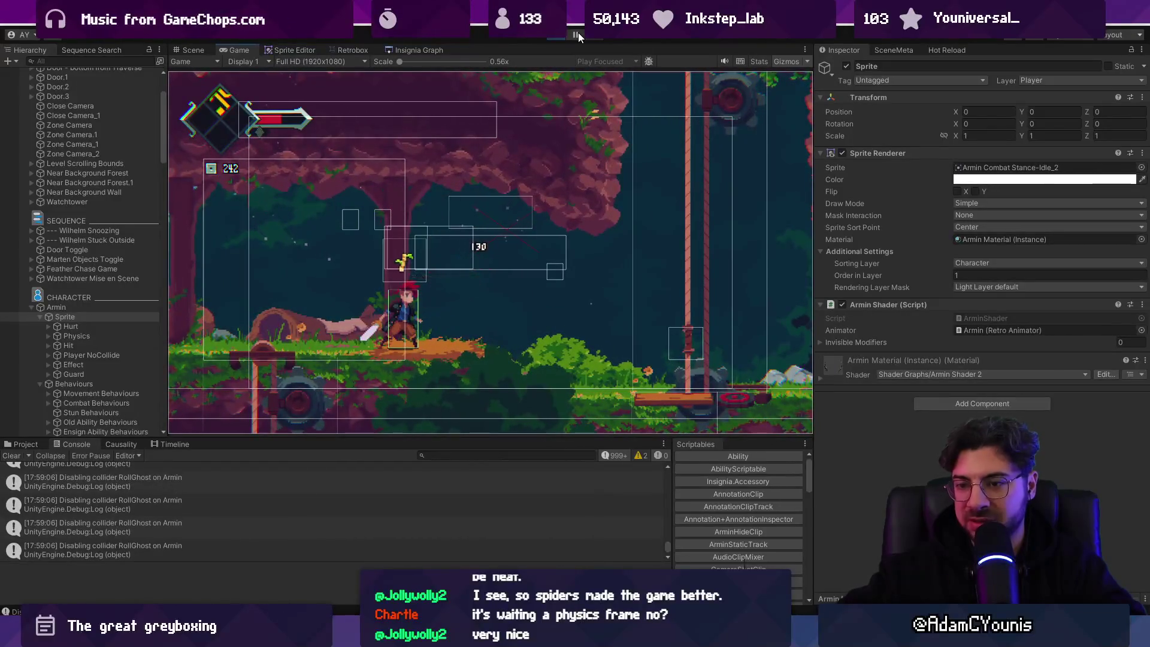
{"action": "left_click", "coordinate": [557, 34]}
{"action": "left_click", "coordinate": [336, 497]}
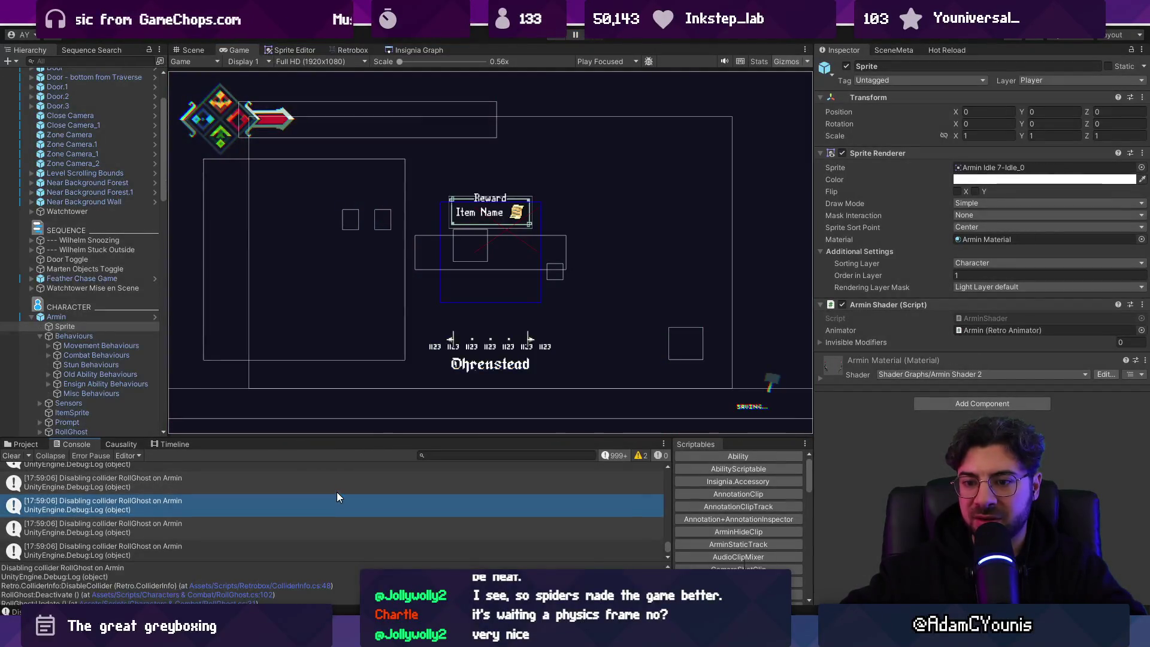
{"action": "double_click", "coordinate": [336, 497]}
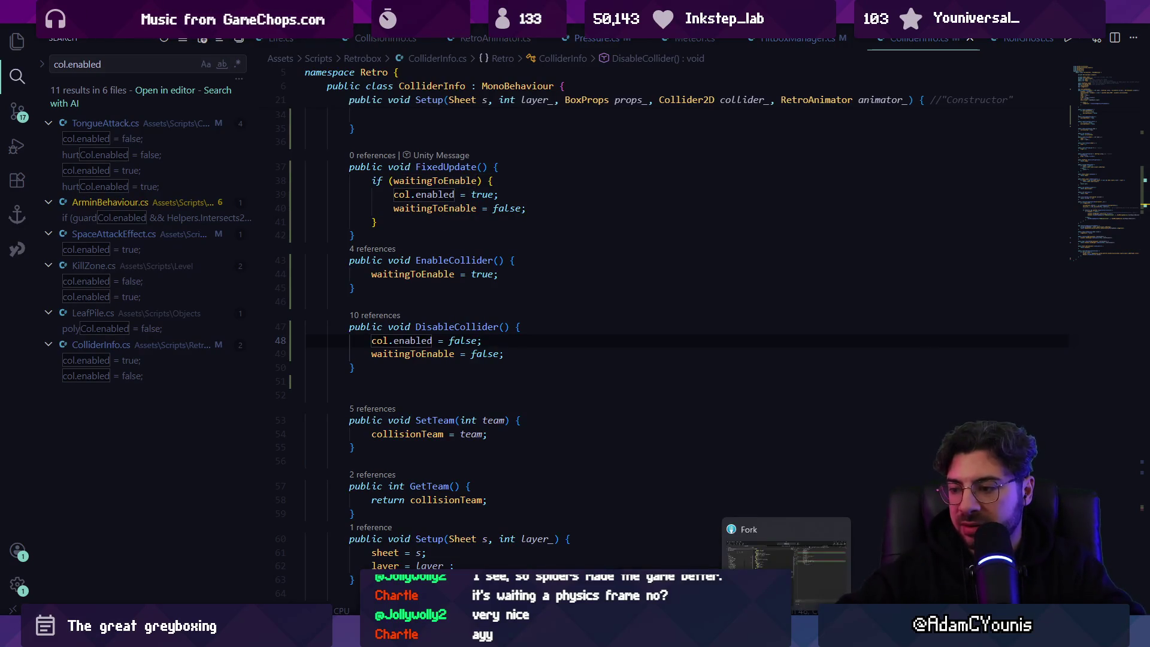
{"action": "left_click", "coordinate": [784, 557]}
{"action": "left_click", "coordinate": [618, 60]}
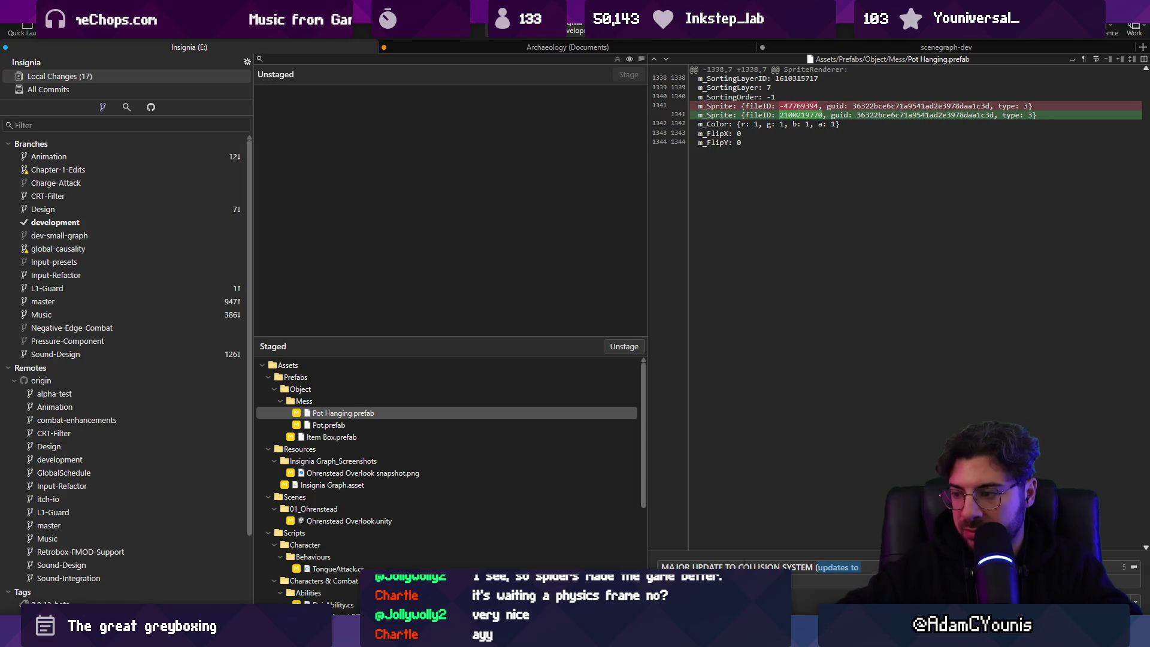
Finish the 'MAJOR UPDATE TO COLLISION SYSTEM' commit message about toggling hitbox colliders and commit
{"action": "left_click", "coordinate": [1133, 566]}
{"action": "left_click", "coordinate": [726, 566]}
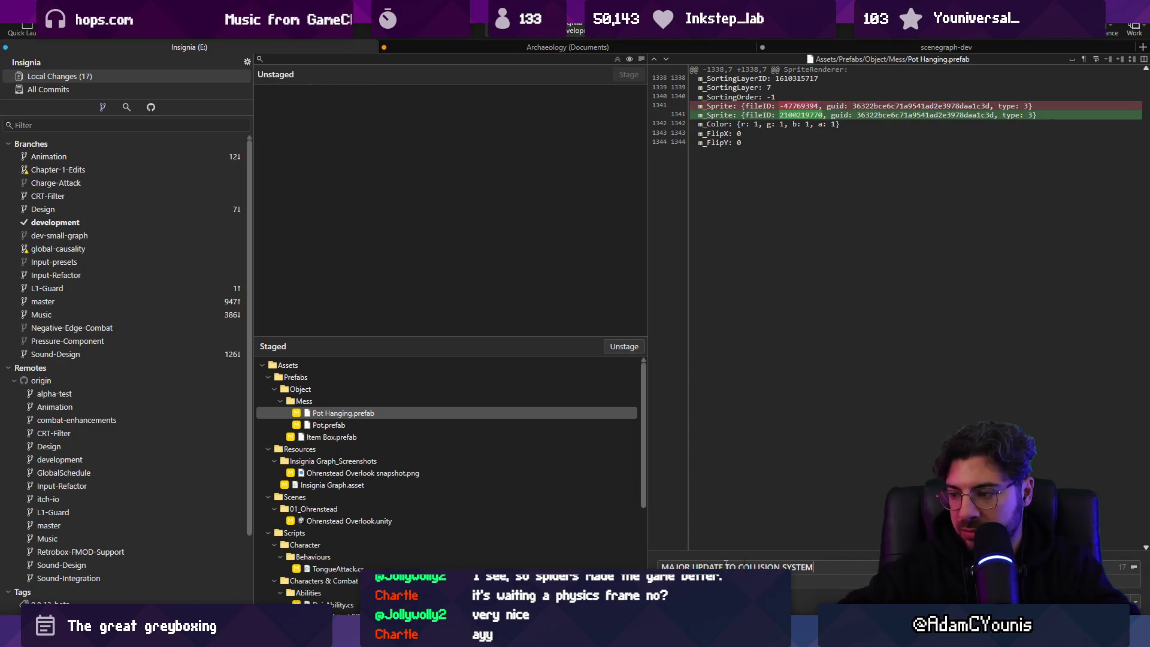
{"action": "type", "text": ")"}
{"action": "left_click", "coordinate": [661, 566]}
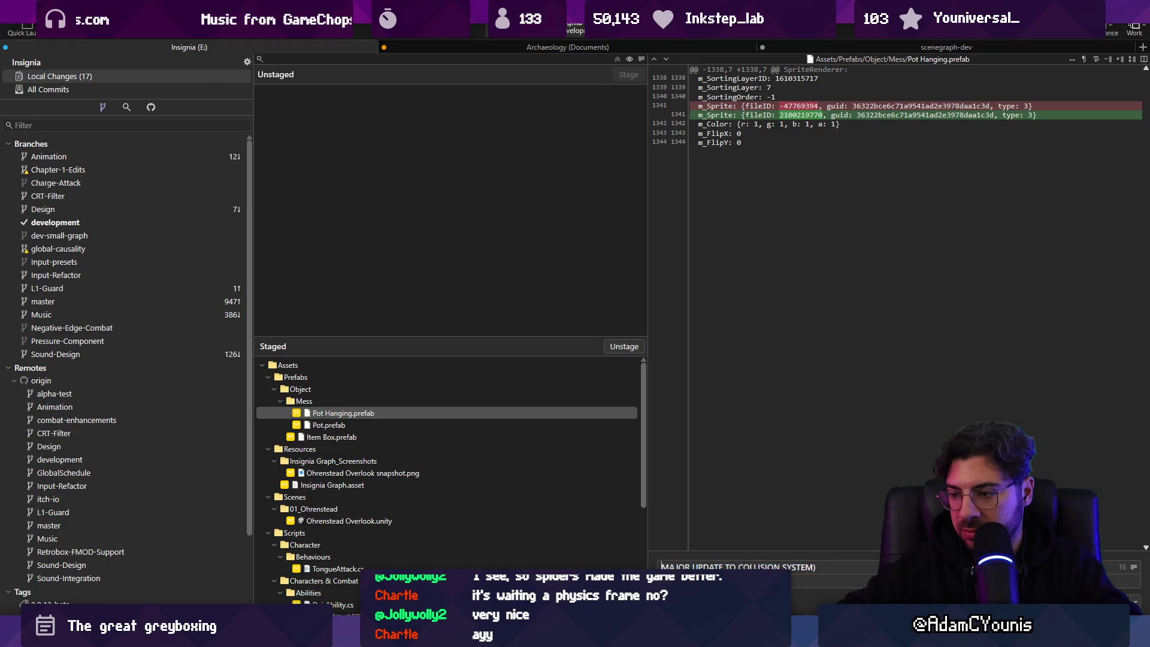
{"action": "type", "text": "(updates to ("}
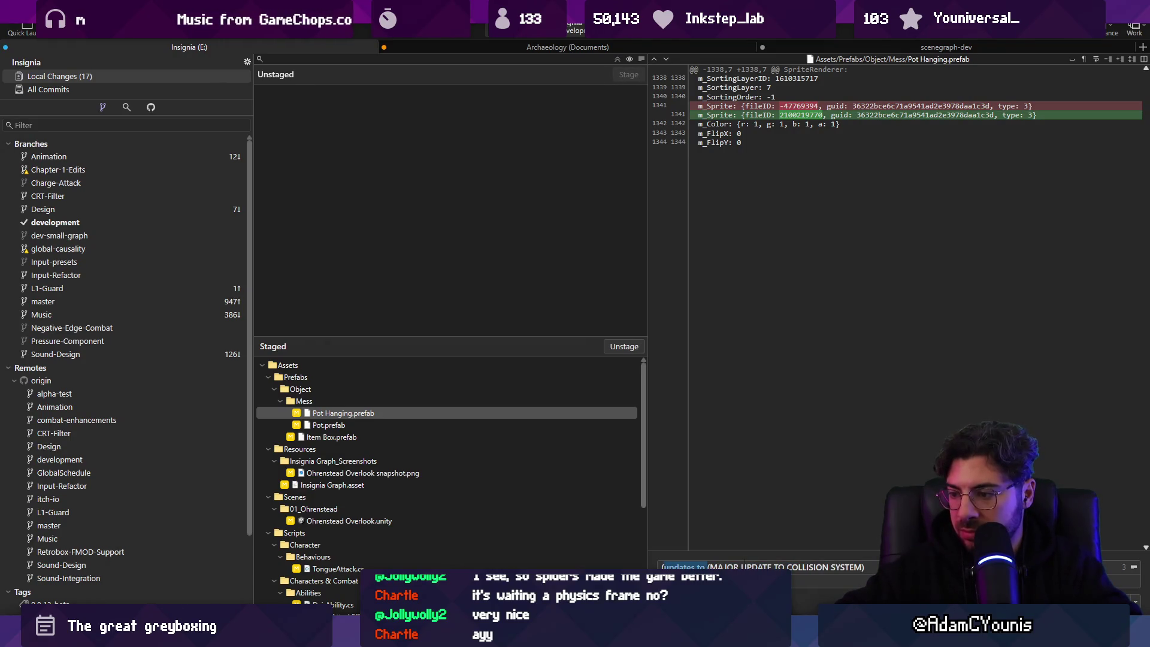
{"action": "type", "text": "re"}
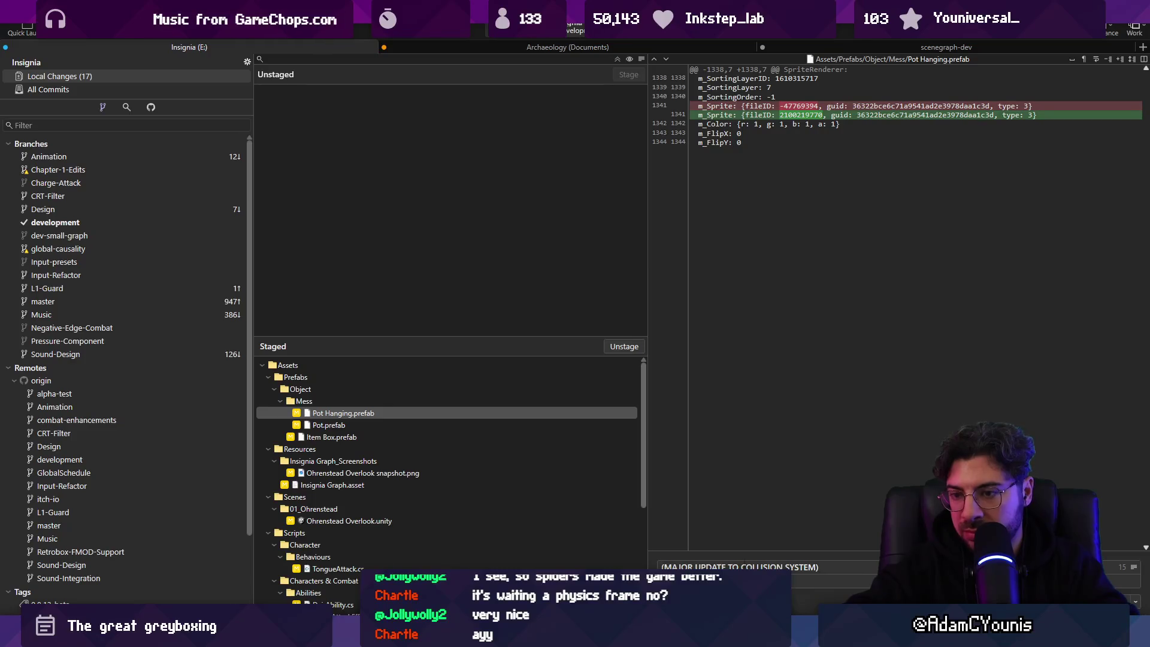
{"action": "type", "text": "ated "}
{"action": "type", "text": "hitboxmanager to delay 1 physics step between ("}
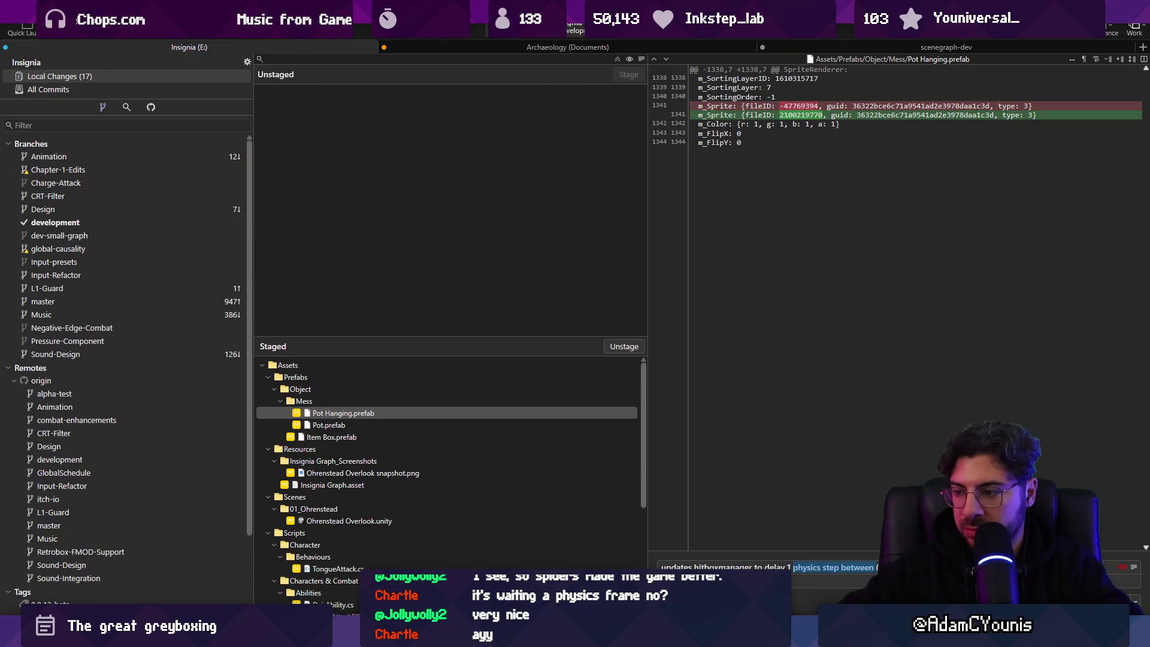
{"action": "type", "text": "oggle colli"}
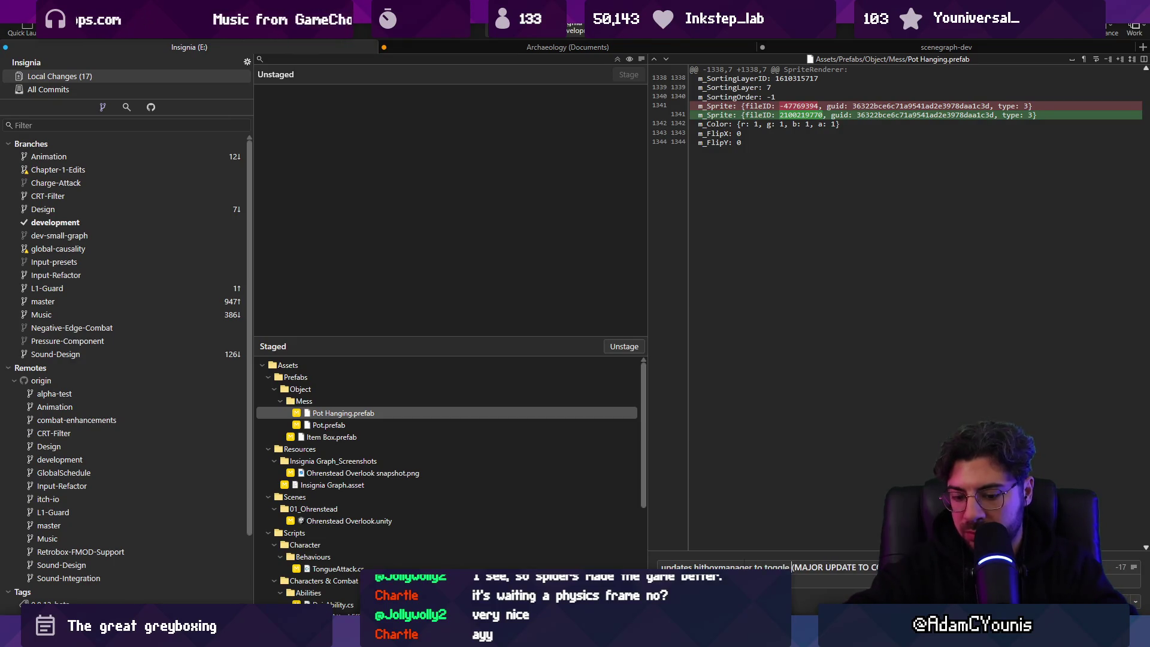
{"action": "type", "text": "ders whenevr"}
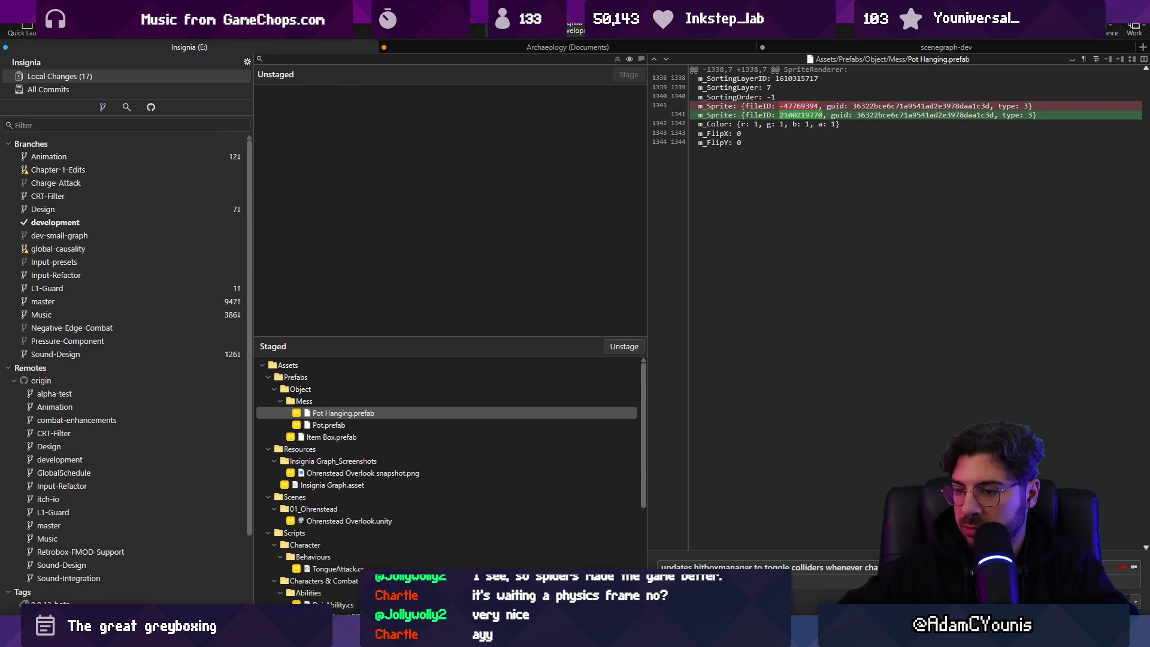
{"action": "key", "text": "ctrl+Return"}
Push the new commit to the remote and return to Unity
{"action": "key", "text": "ctrl+shift+p"}
{"action": "left_click", "coordinate": [652, 350]}
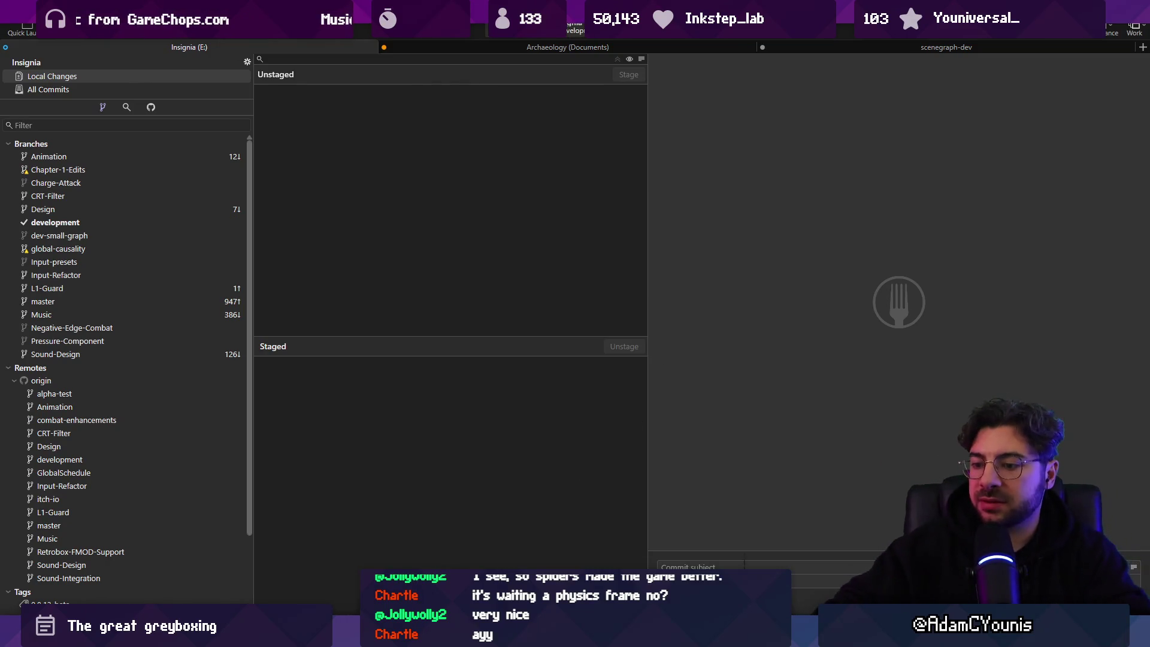
{"action": "key", "text": "alt+Tab"}
Open the Ohrenstead Golden Foothills scene from the Insignia Graph and play it with hitbox outlines hidden
{"action": "left_click", "coordinate": [394, 51]}
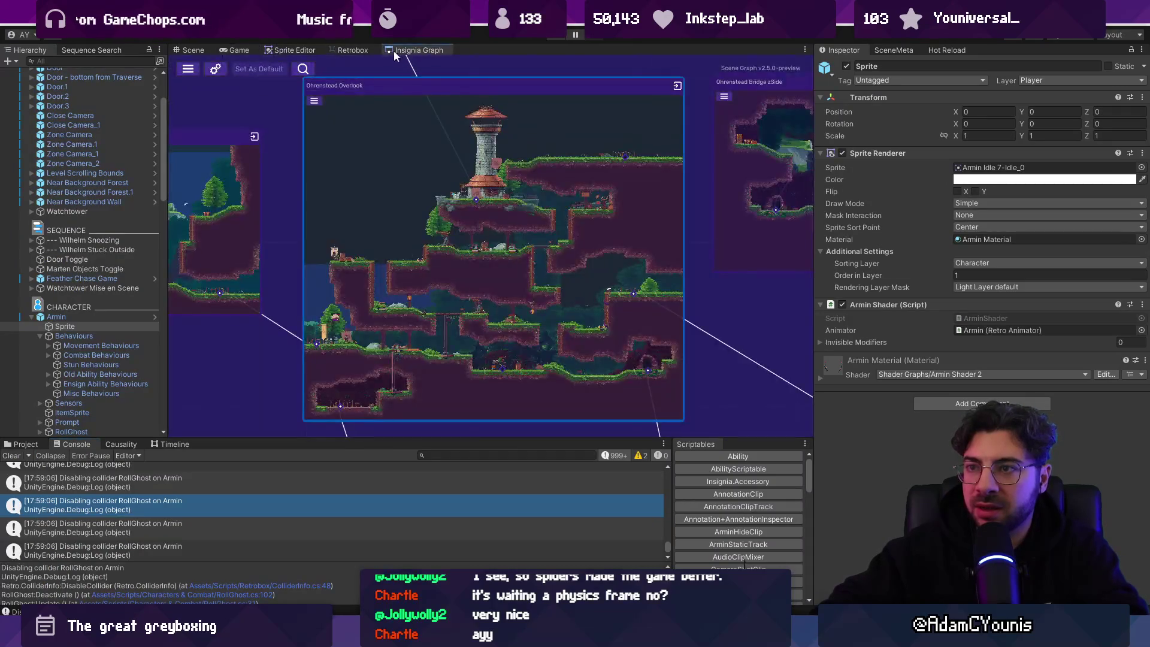
{"action": "left_click", "coordinate": [353, 50]}
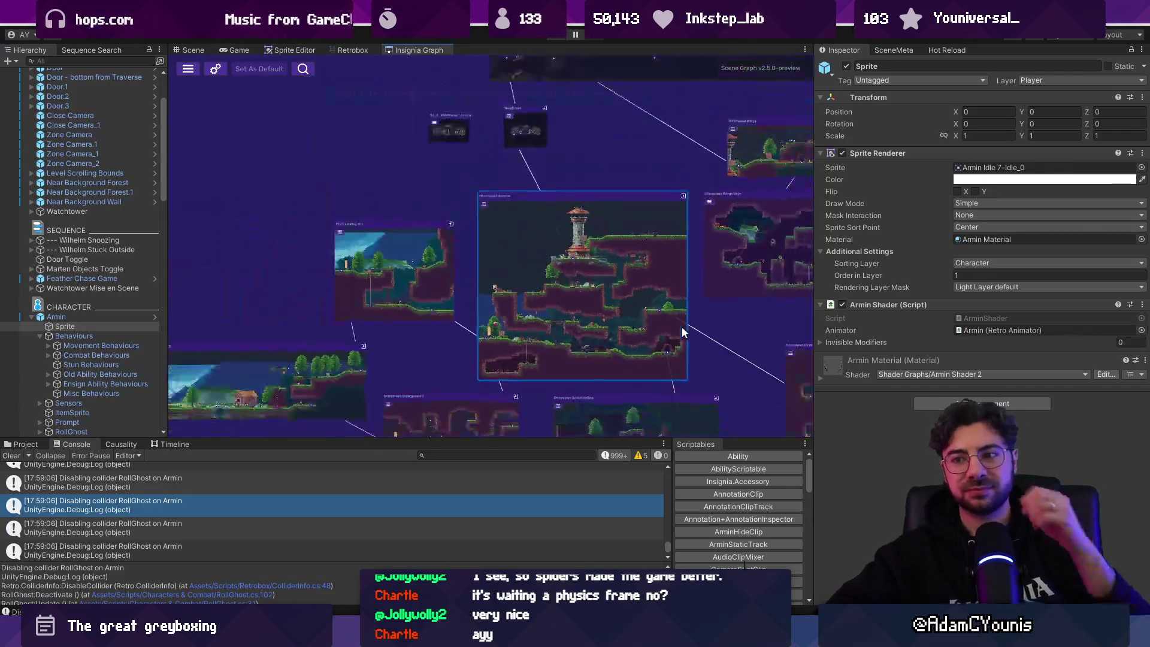
{"action": "double_click", "coordinate": [267, 375]}
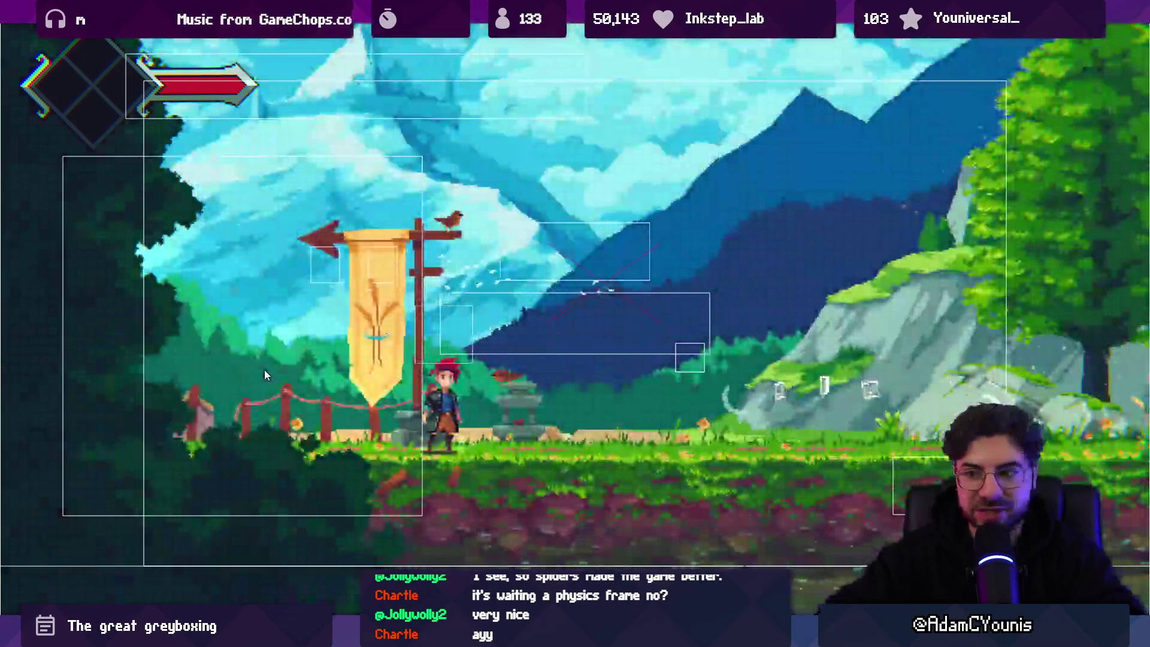
{"action": "key", "text": "Escape"}
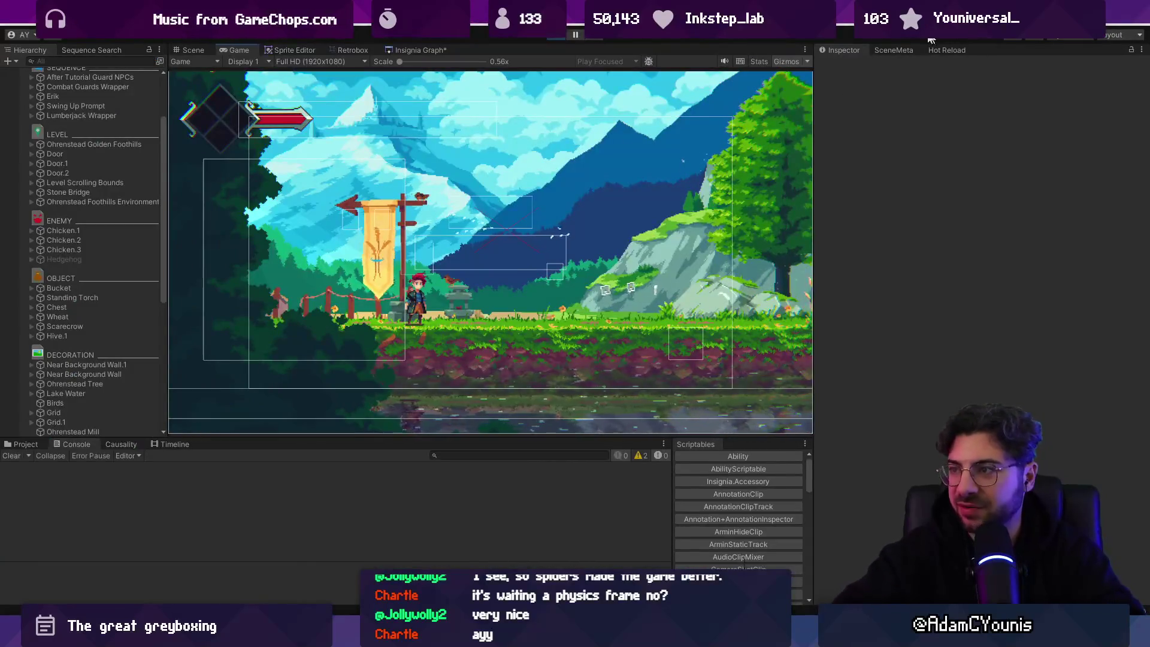
{"action": "left_click", "coordinate": [788, 59]}
{"action": "key", "text": "shift+space"}
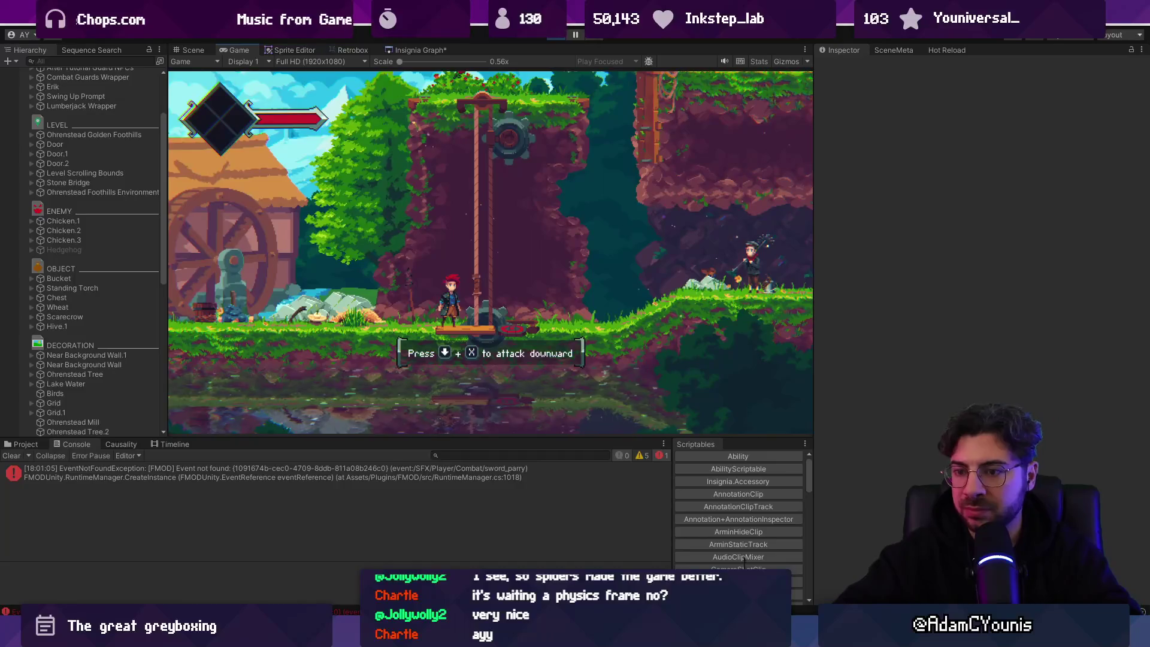
Stop the foothills playtest so Unity returns to the Scene view
{"action": "left_click", "coordinate": [557, 34]}
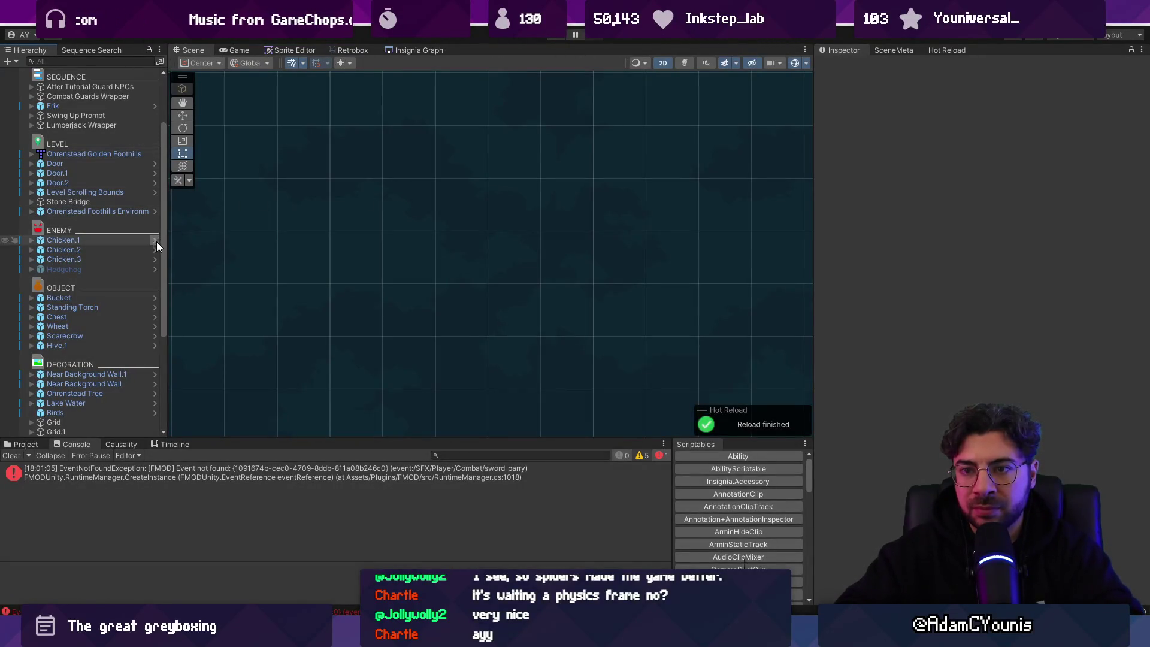
Expand the Chicken.1 prefab, select its Stun object, and run the game briefly
{"action": "left_click", "coordinate": [156, 241]}
{"action": "left_click", "coordinate": [93, 145]}
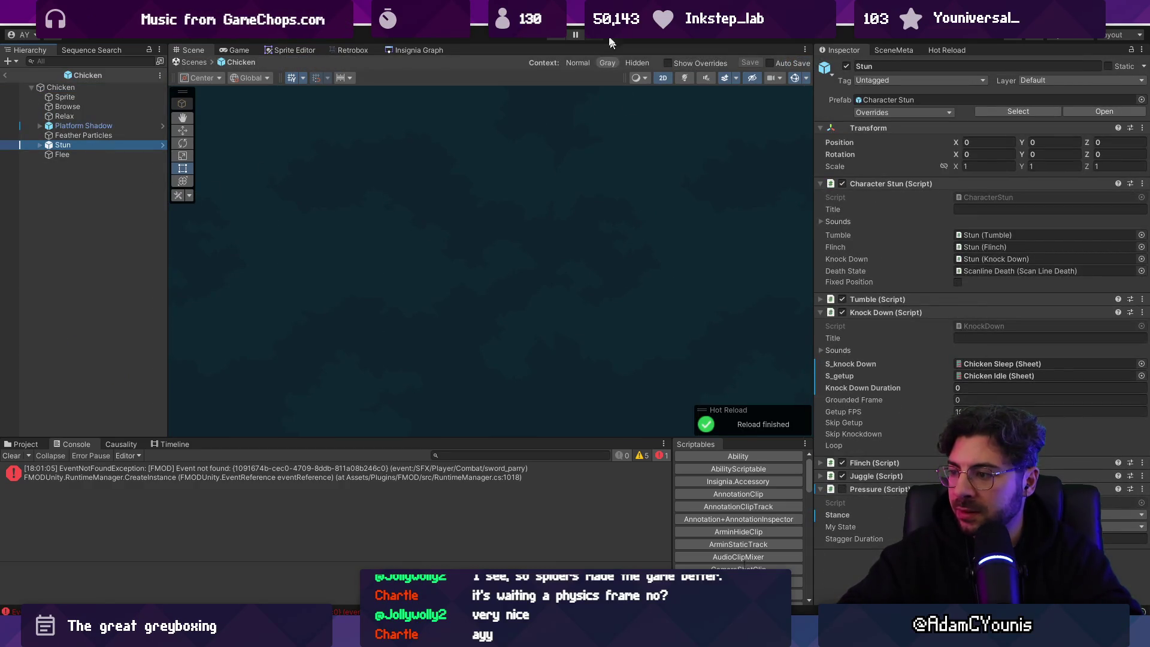
{"action": "left_click", "coordinate": [556, 38]}
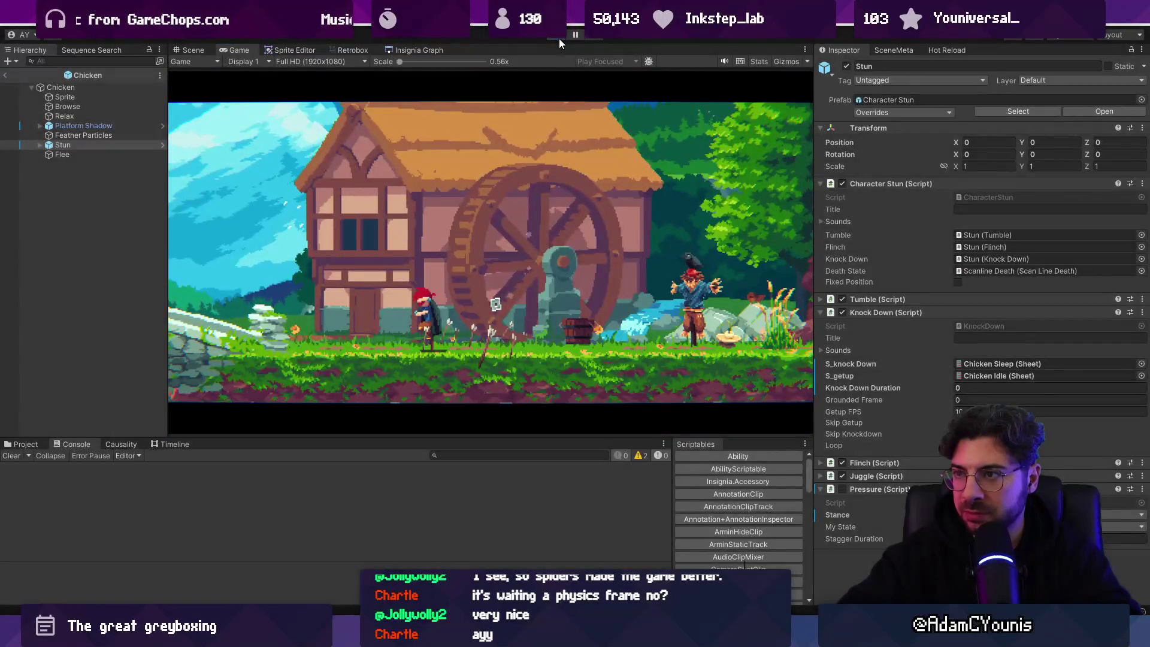
{"action": "left_click", "coordinate": [559, 36]}
{"action": "key", "text": "alt+Tab"}
Open Pressure.cs with Ctrl+P, closing the scriptable render pass file opened by mistake
{"action": "key", "text": "ctrl+p"}
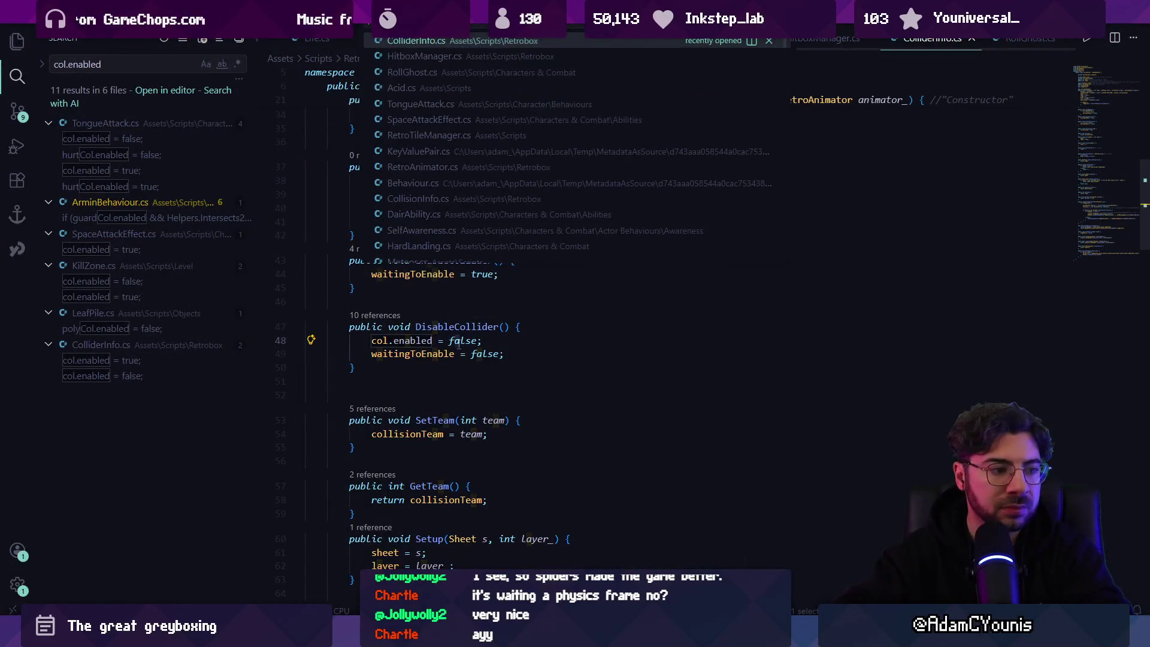
{"action": "type", "text": "scriptable render pass"}
{"action": "key", "text": "Return"}
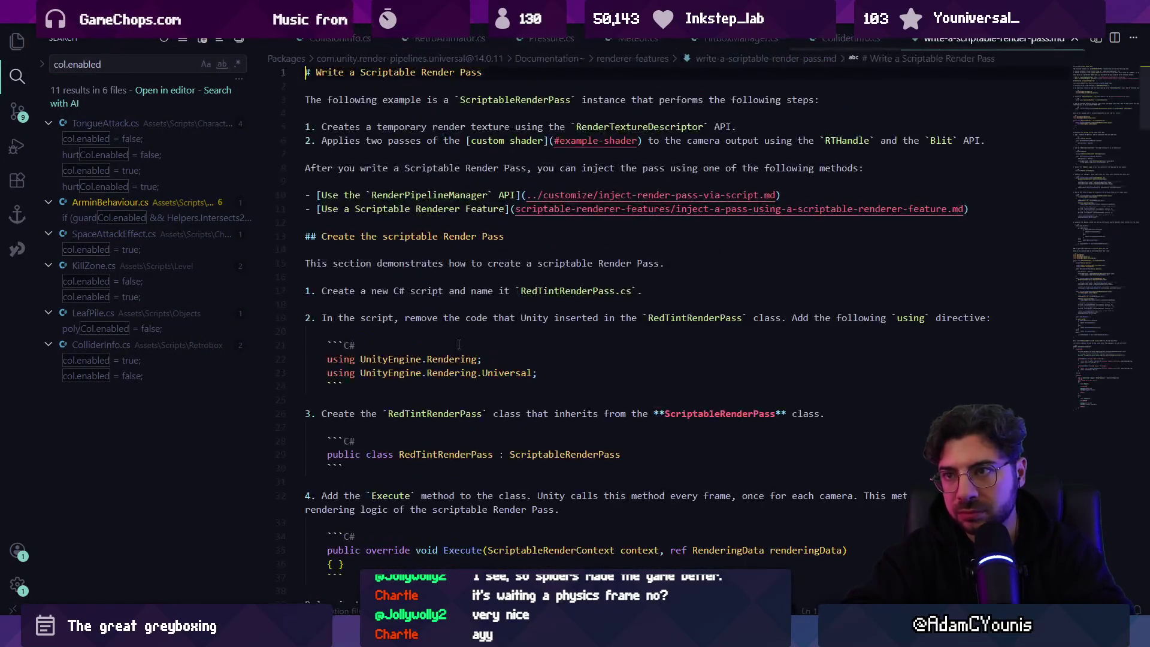
{"action": "key", "text": "ctrl+w"}
{"action": "key", "text": "ctrl+p"}
{"action": "type", "text": "pressure"}
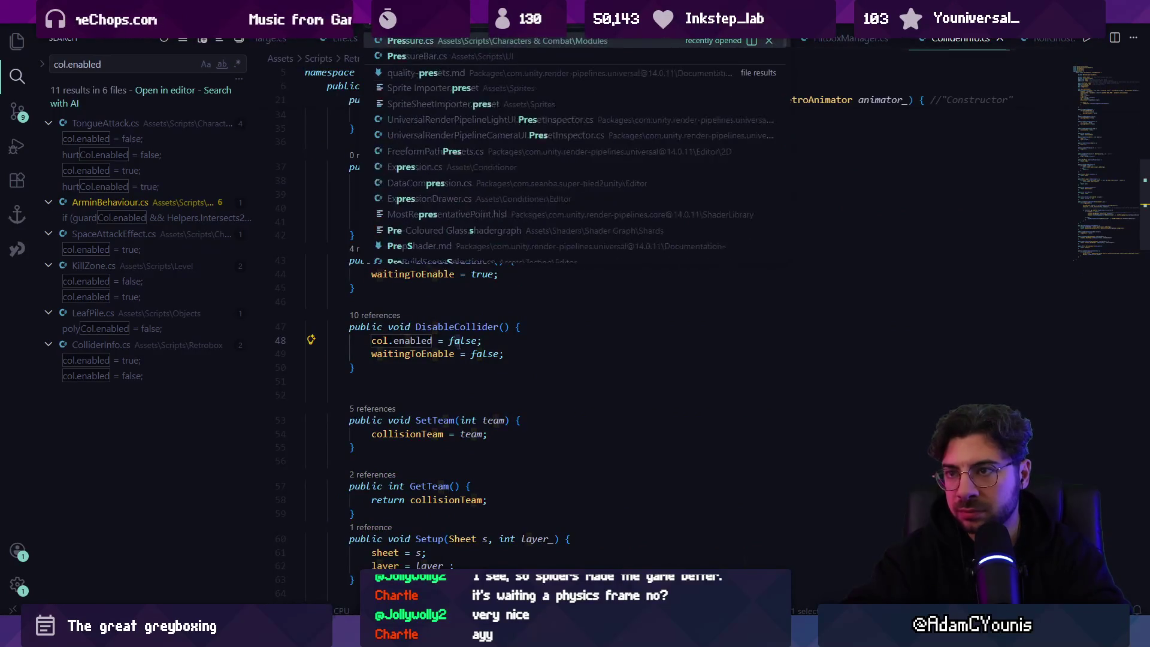
{"action": "key", "text": "Return"}
Follow Stagger's references to its call in Apply, then list all Apply references to reach OnHurt
{"action": "key", "text": "ctrl+f"}
{"action": "type", "text": "break"}
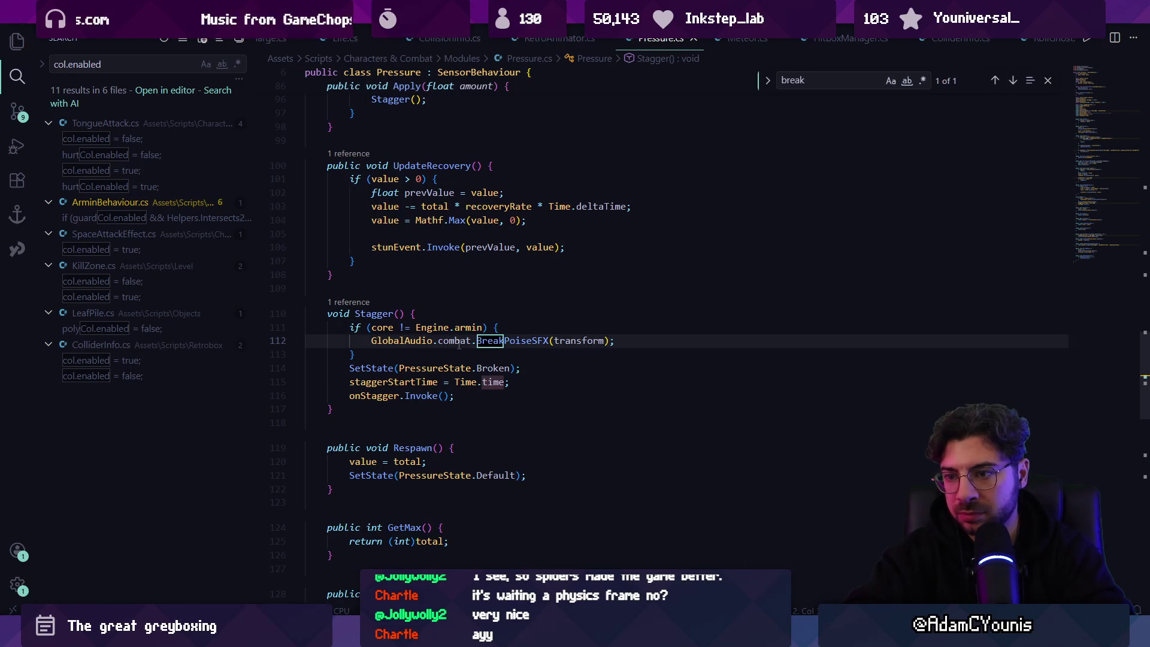
{"action": "key", "text": "Escape"}
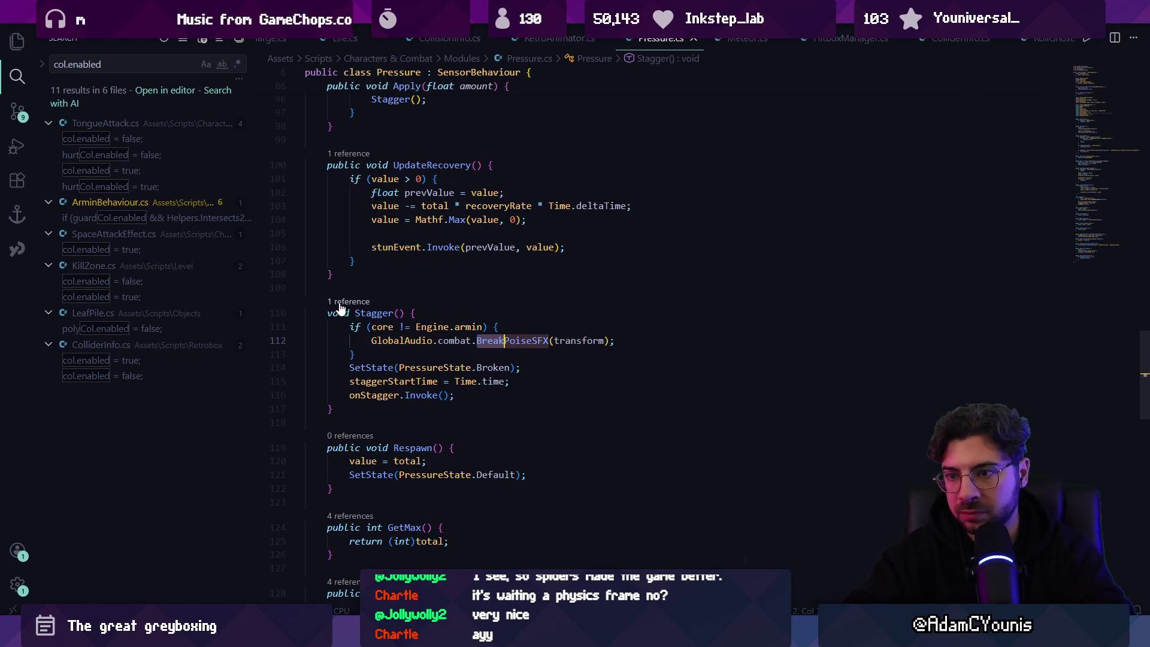
{"action": "left_click", "coordinate": [352, 301]}
{"action": "double_click", "coordinate": [688, 307]}
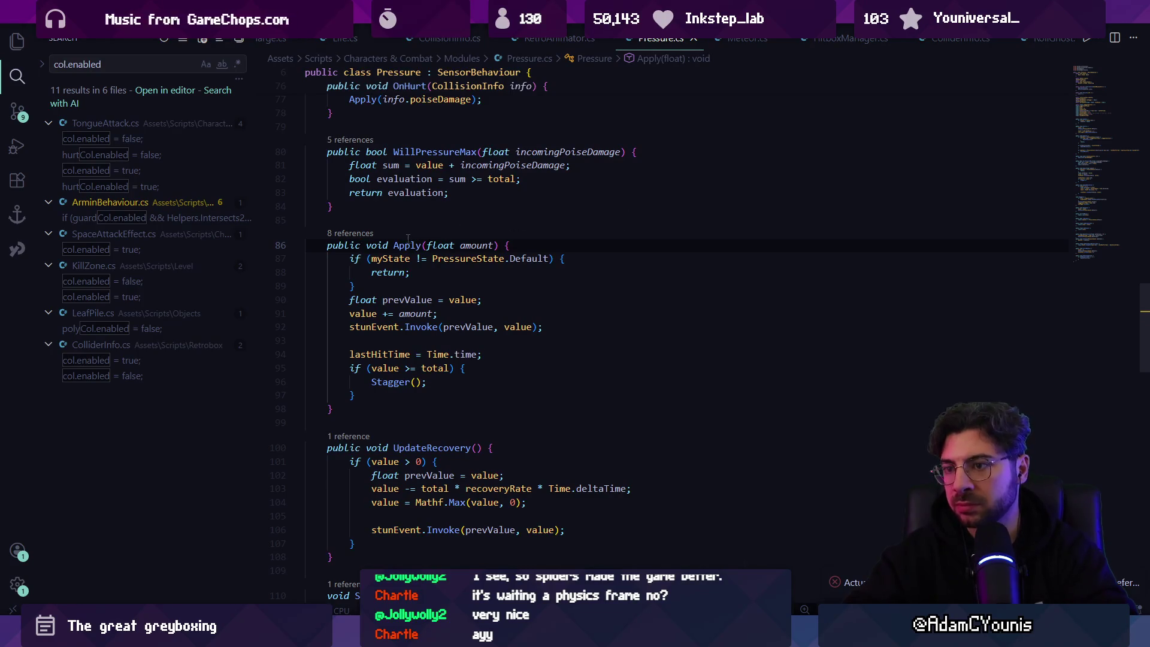
{"action": "key", "text": "shift+F12"}
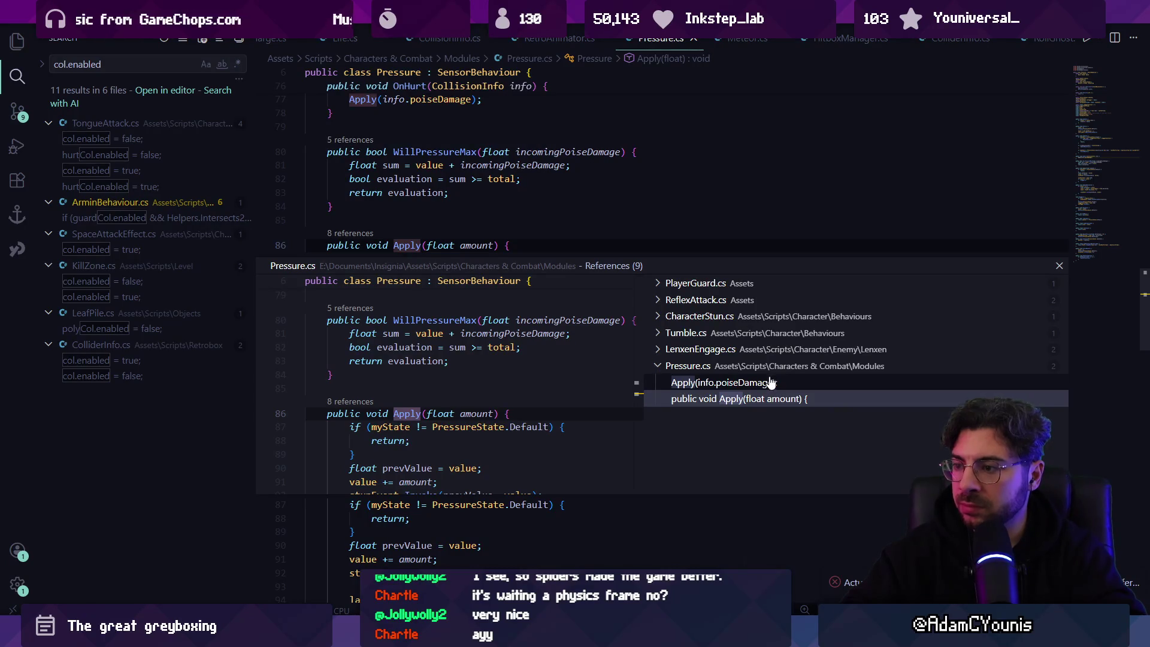
{"action": "left_click", "coordinate": [757, 380]}
Trace OnHurt's references to its AddListener(OnHurt) registration in Start
{"action": "double_click", "coordinate": [482, 390]}
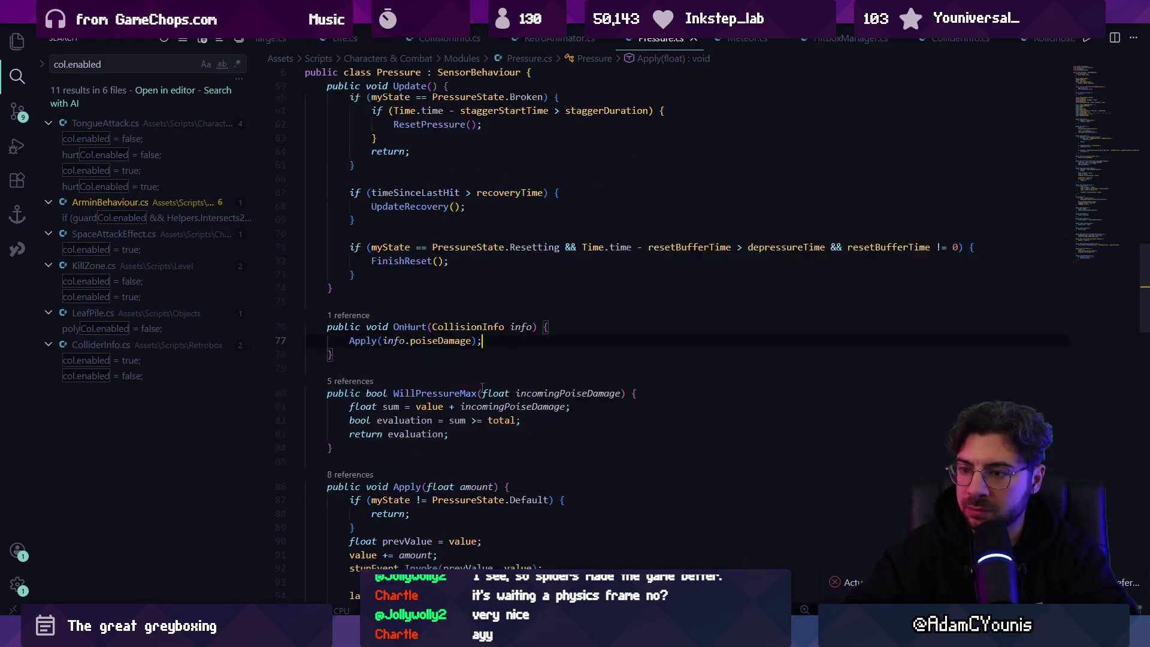
{"action": "left_click", "coordinate": [353, 315]}
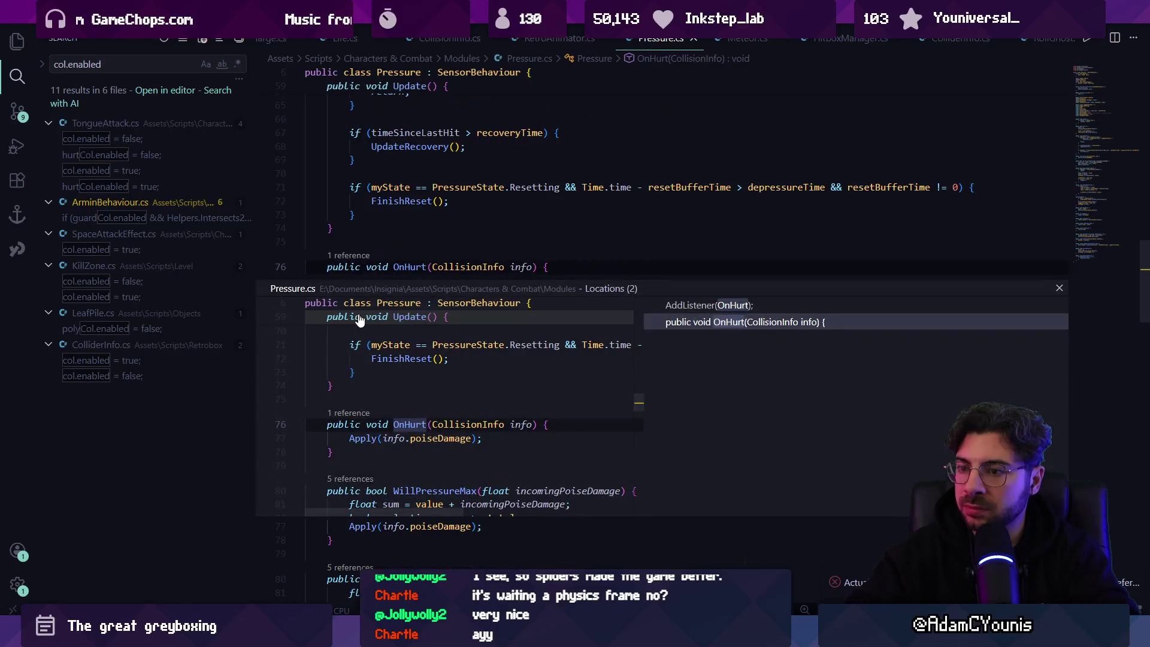
{"action": "left_click", "coordinate": [672, 309]}
{"action": "double_click", "coordinate": [547, 399]}
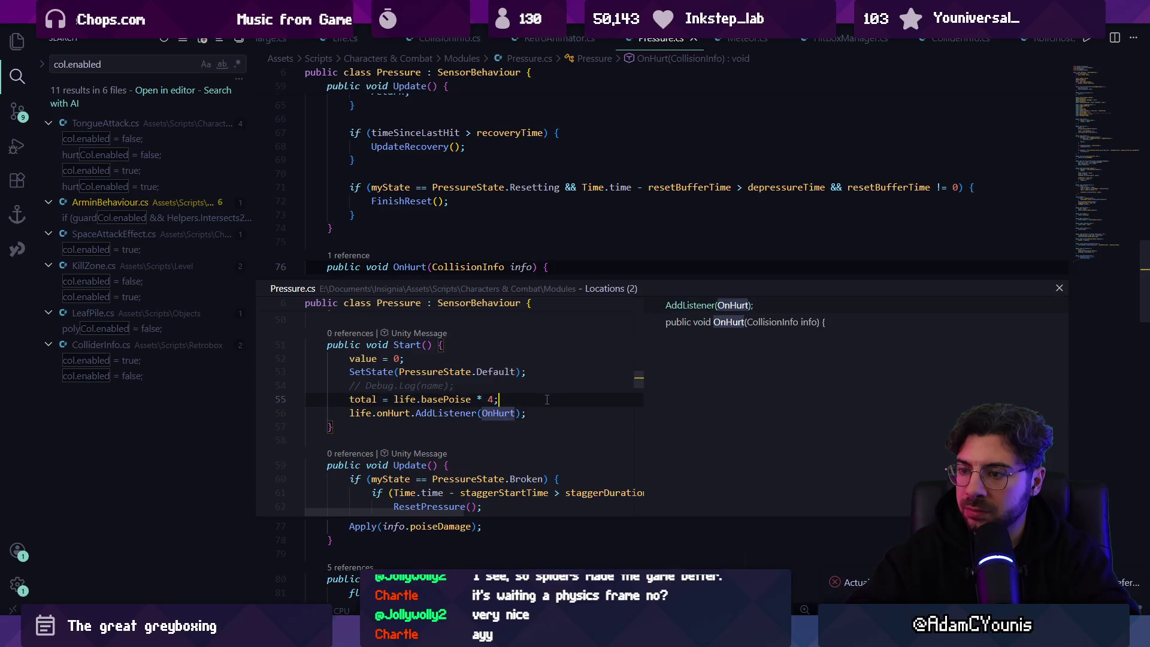
Wrap OnHurt's Apply(info.poiseDamage) call in an if (enabled) { } block
{"action": "key", "text": "Return"}
{"action": "key", "text": "Return"}
{"action": "type", "text": "if("}
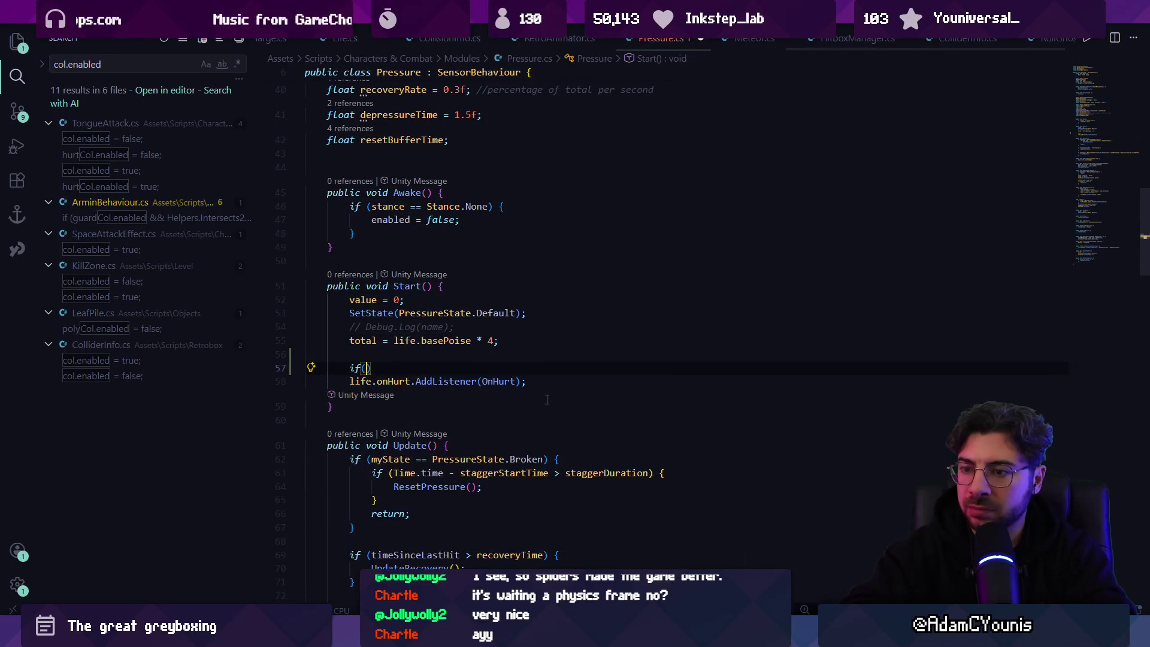
{"action": "key", "text": "ctrl+z"}
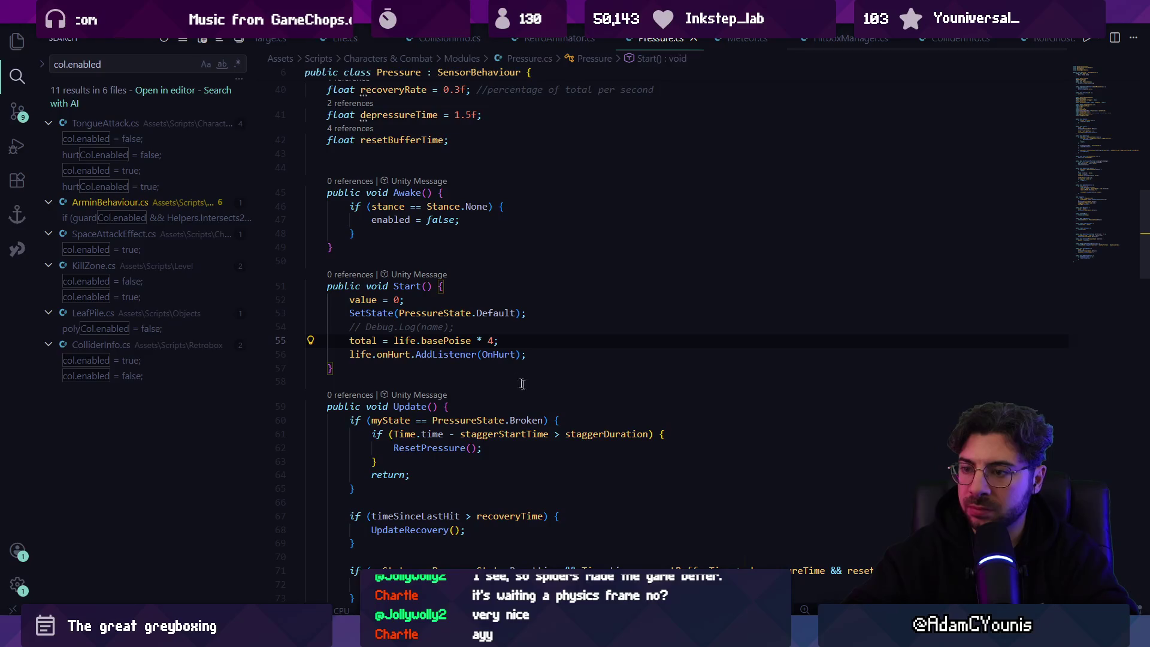
{"action": "left_click", "coordinate": [500, 354], "text": "ctrl"}
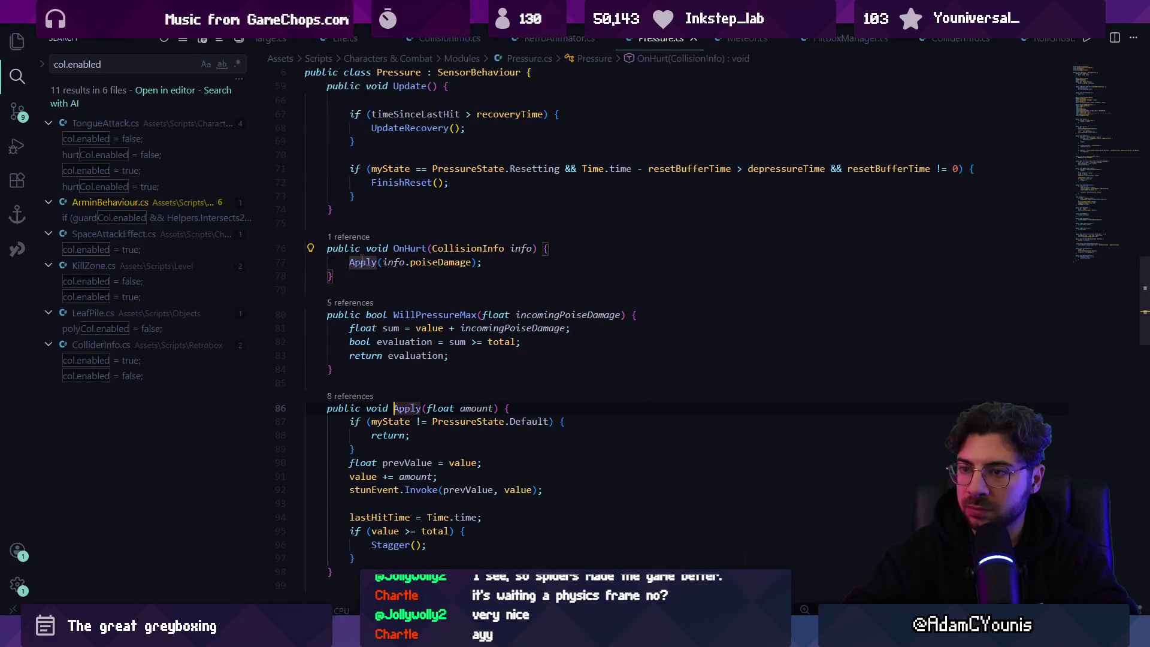
{"action": "key", "text": "Return"}
{"action": "type", "text": "if (enabled) "}
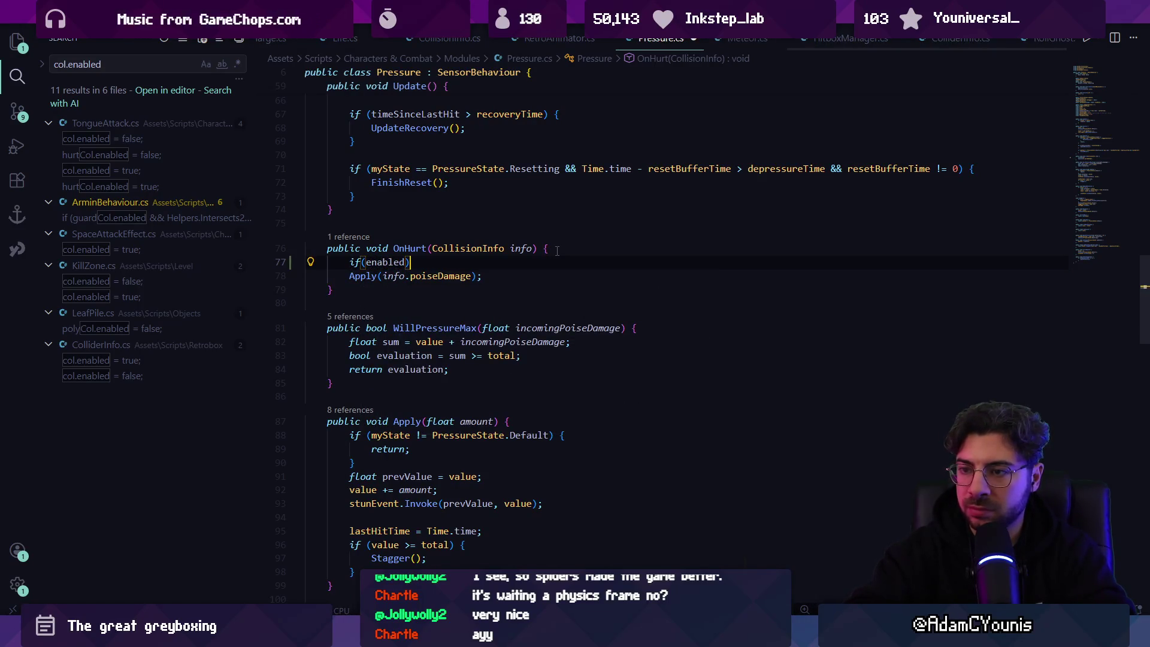
{"action": "type", "text": "{"}
{"action": "key", "text": "Return"}
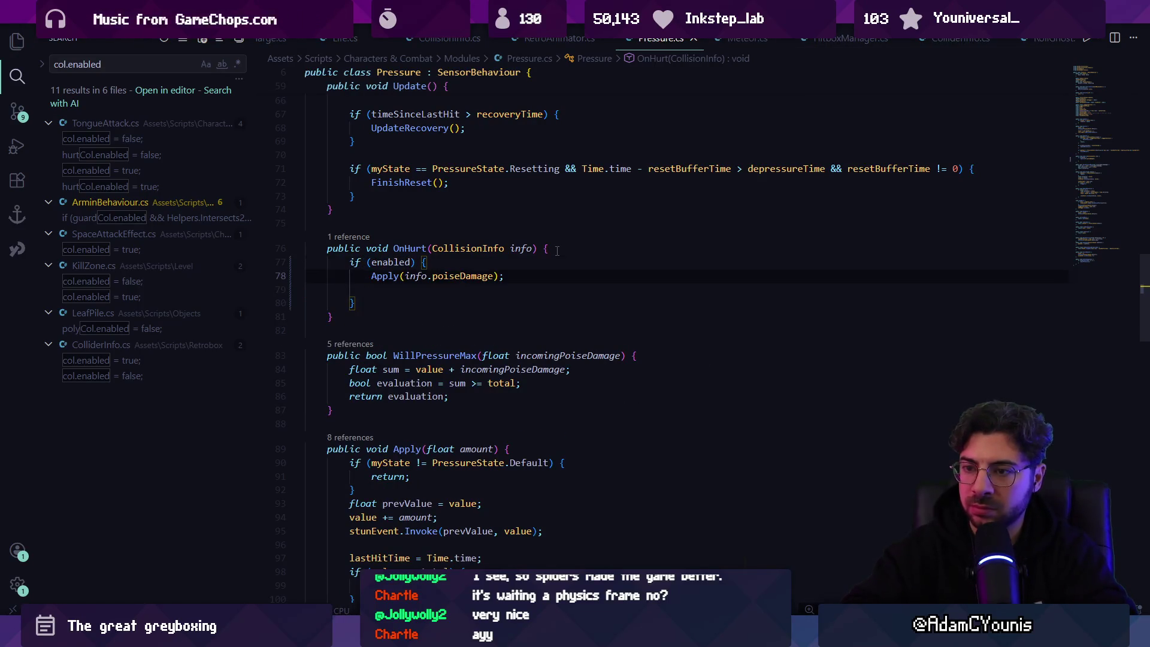
{"action": "key", "text": "Delete"}
{"action": "key", "text": "alt+Tab"}
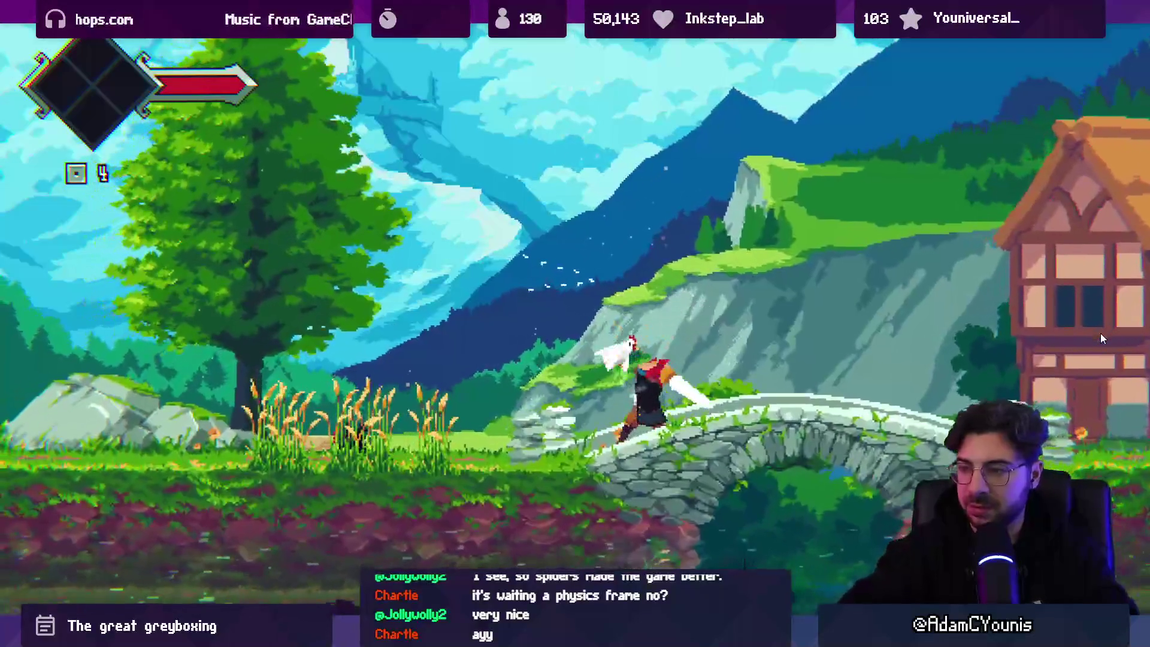
Find Chicken.1 via the Hierarchy search 'chicken', expand it and select its Stun object
{"action": "key", "text": "Return"}
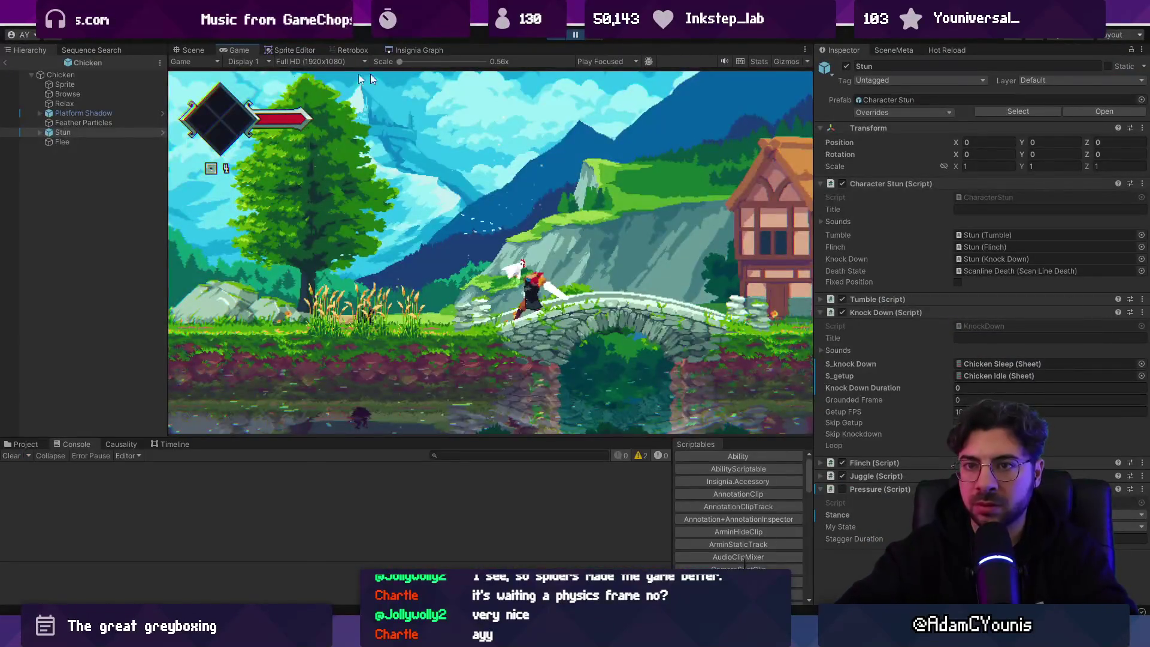
{"action": "type", "text": "chicks"}
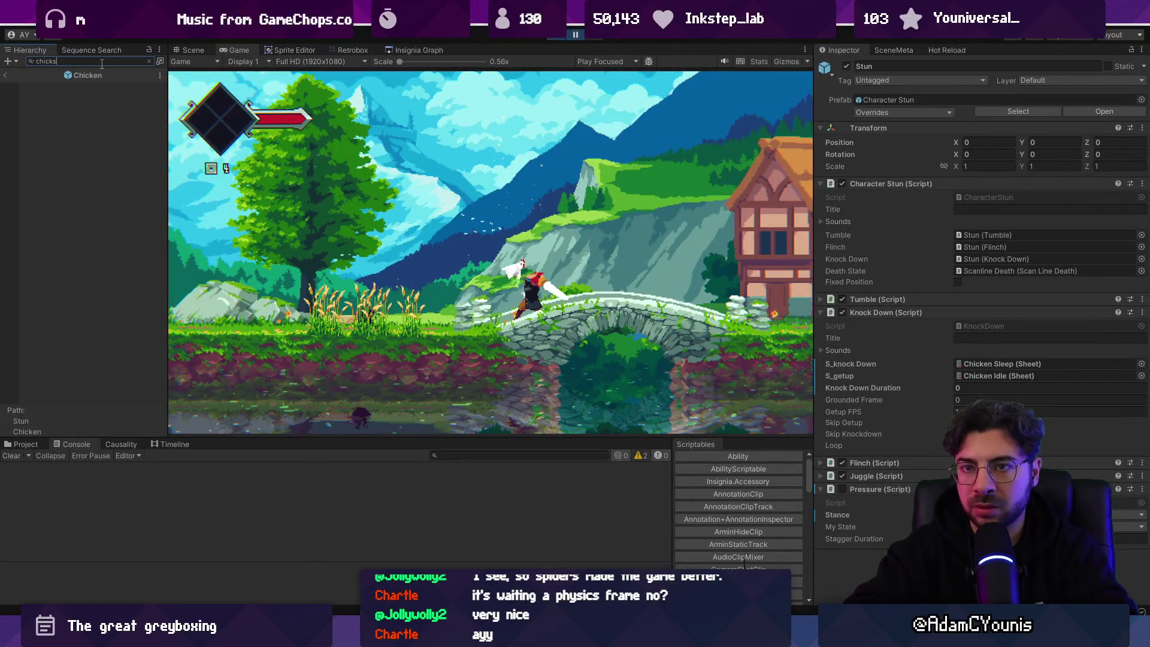
{"action": "key", "text": "Escape"}
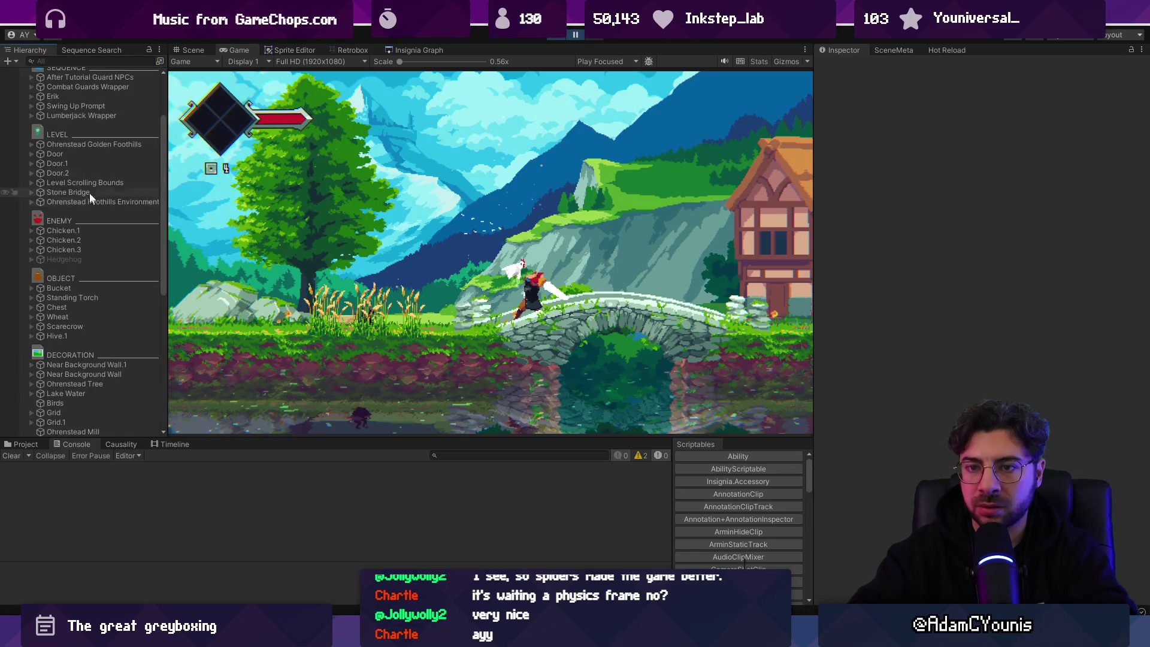
{"action": "type", "text": "chicken"}
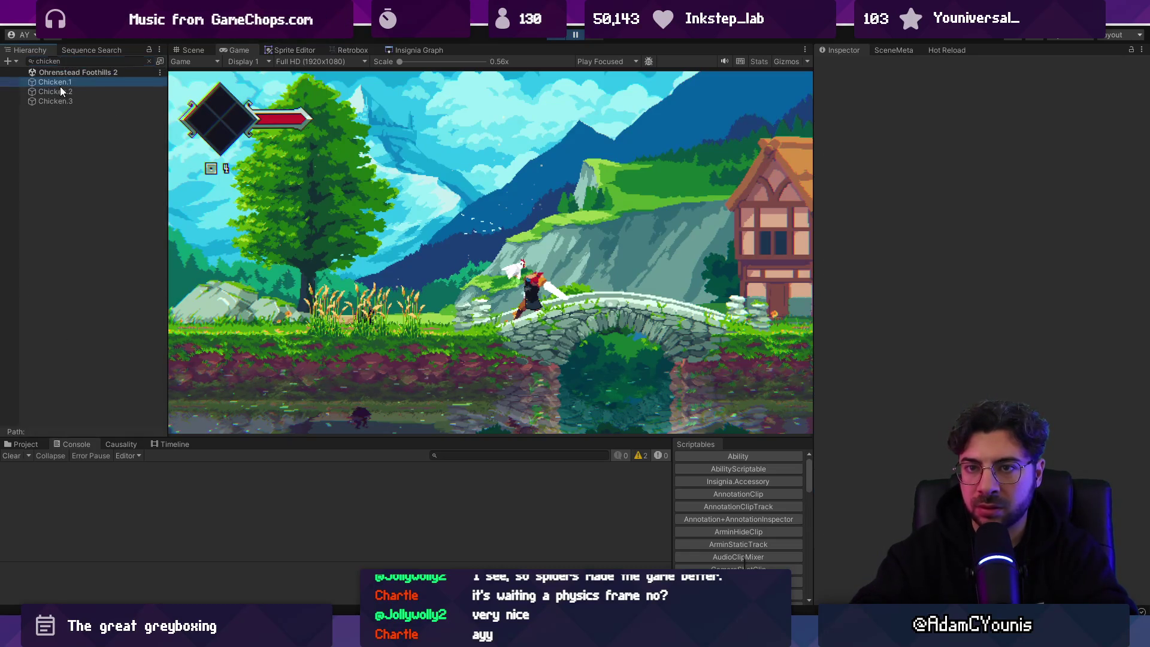
{"action": "double_click", "coordinate": [85, 85]}
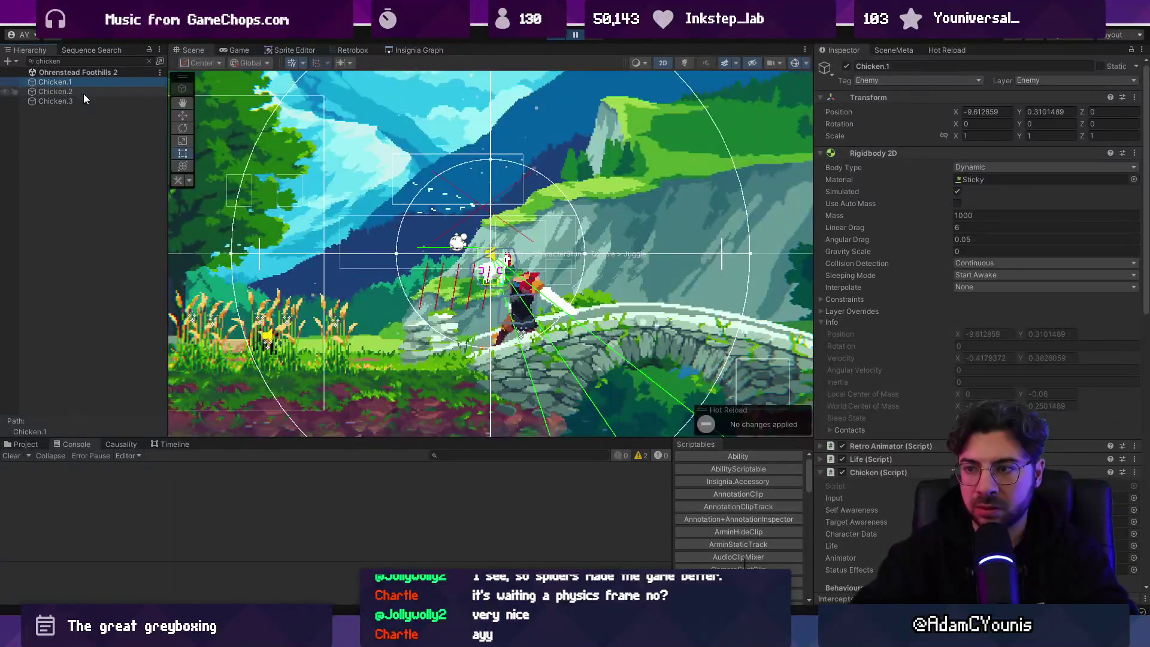
{"action": "scroll", "coordinate": [989, 377], "scroll_direction": "down", "scroll_amount": 10}
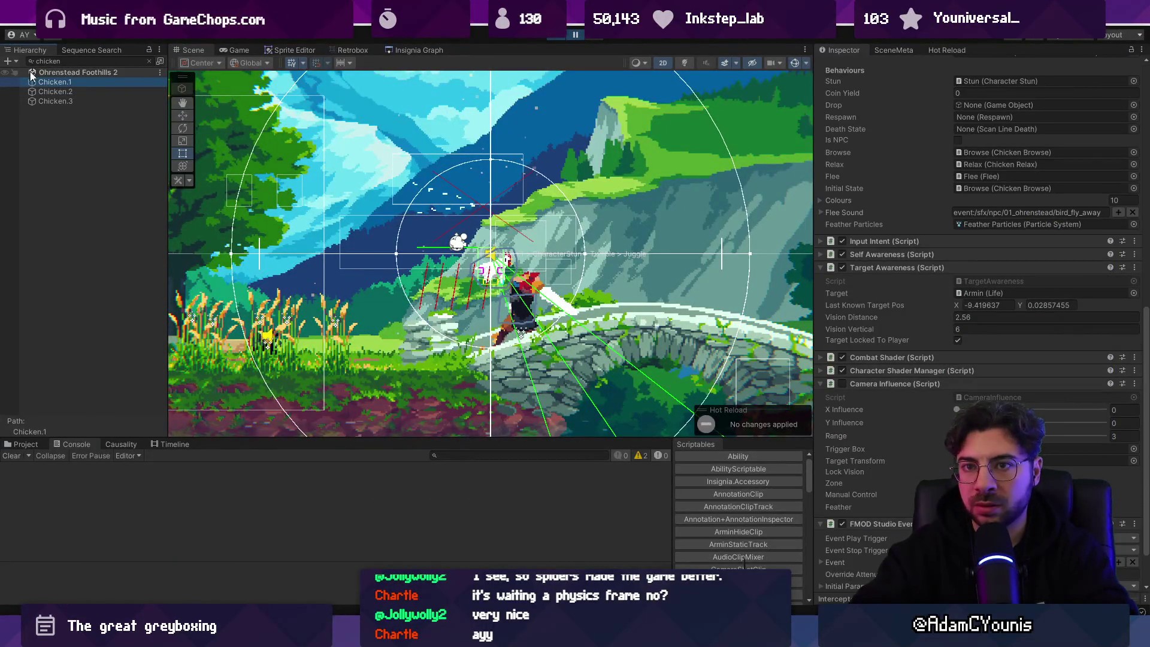
{"action": "left_click", "coordinate": [150, 61]}
{"action": "left_click", "coordinate": [31, 312]}
{"action": "left_click", "coordinate": [73, 369]}
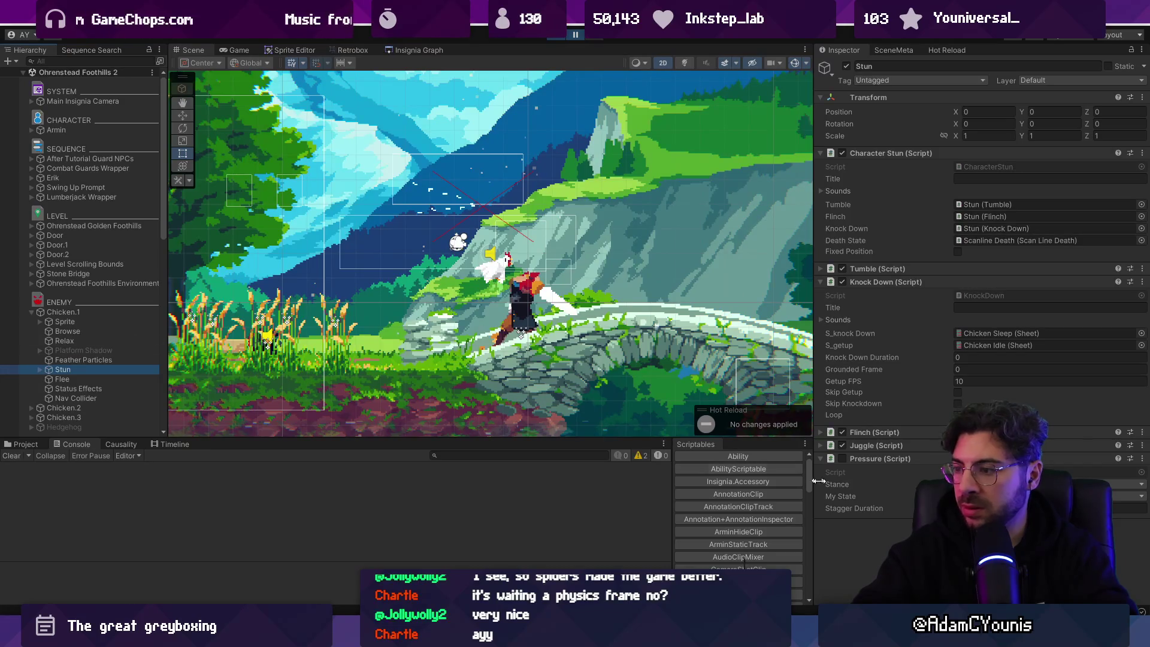
Advance the paused game four frames, then let it run again
{"action": "left_click", "coordinate": [596, 35]}
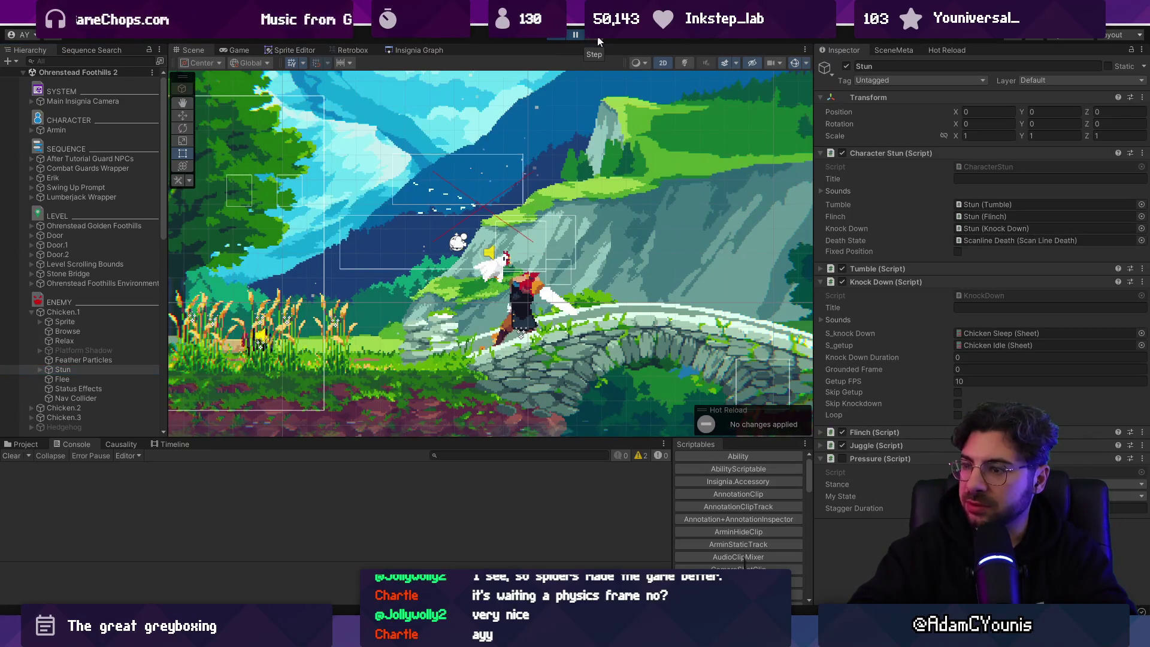
{"action": "left_click", "coordinate": [596, 35]}
{"action": "left_click", "coordinate": [580, 35]}
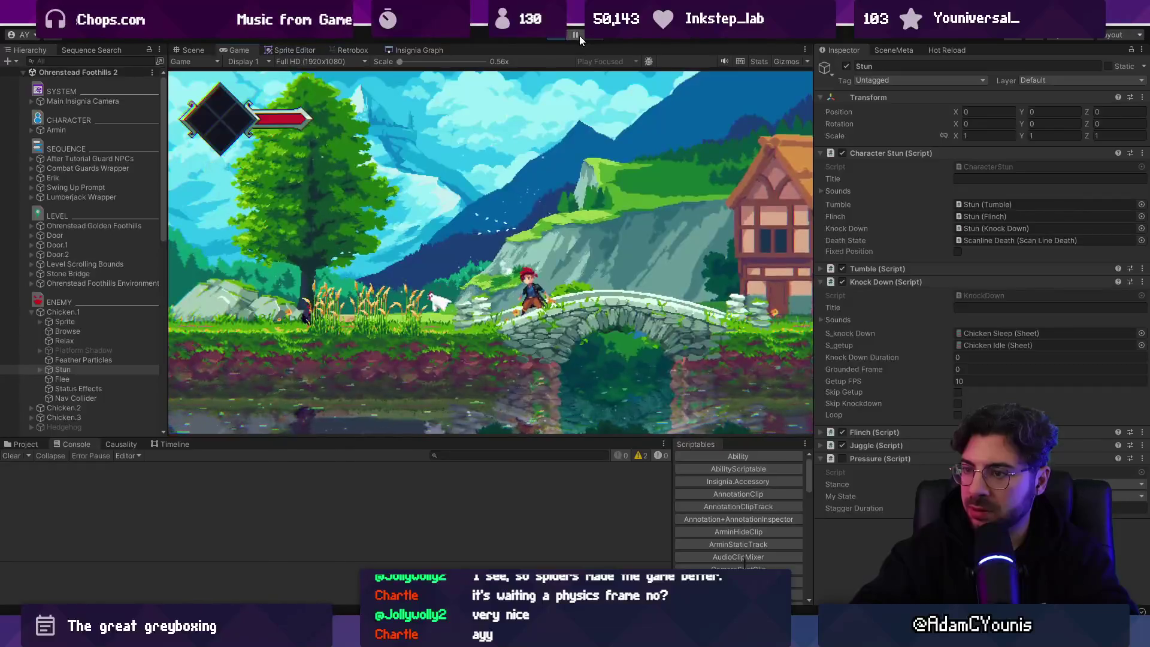
{"action": "left_click", "coordinate": [578, 35]}
{"action": "left_click", "coordinate": [578, 36]}
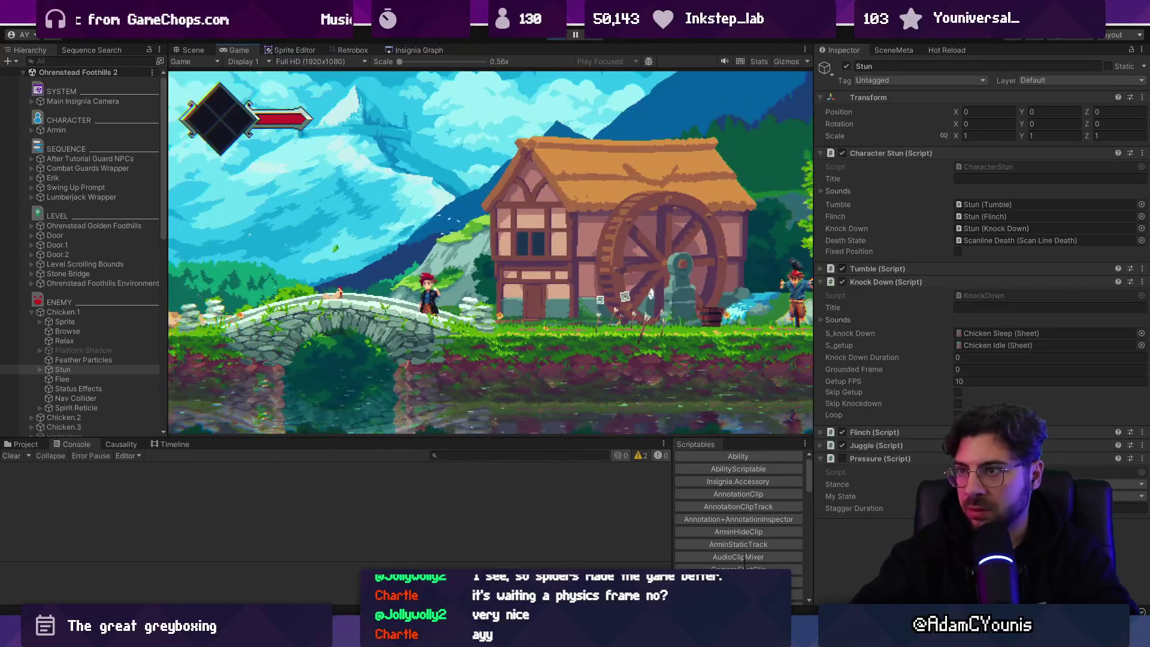
{"action": "key", "text": "alt+Tab"}
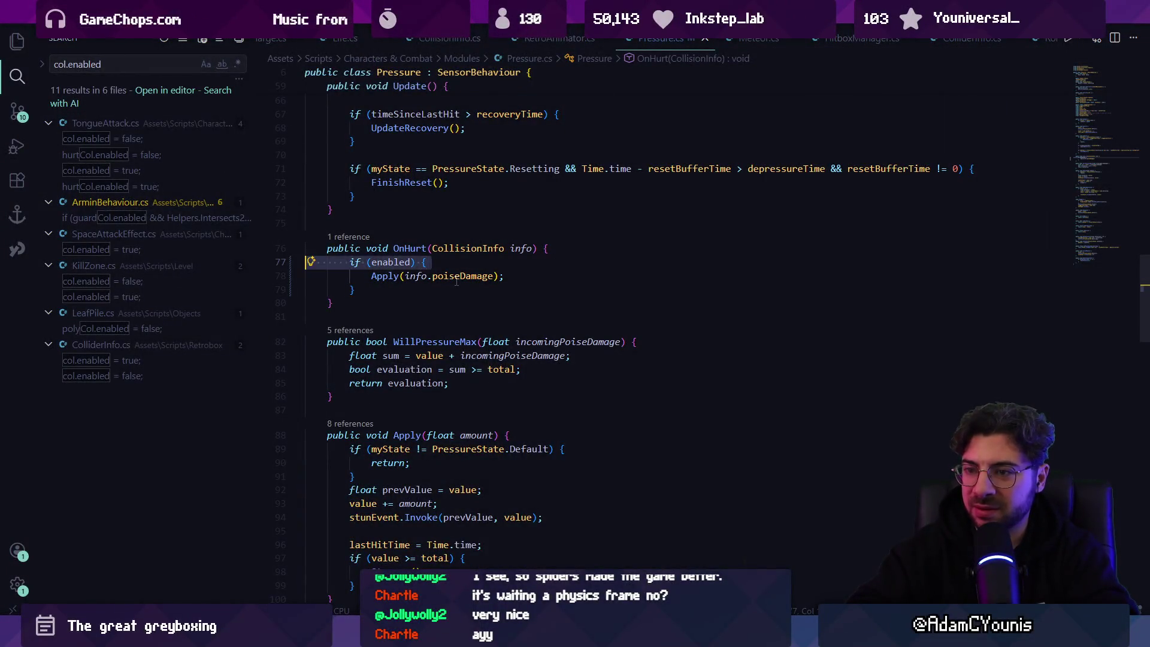
{"action": "key", "text": "ctrl+shift+k"}
{"action": "key", "text": "Down"}
{"action": "key", "text": "ctrl+shift+k"}
{"action": "key", "text": "Up"}
{"action": "key", "text": "shift+Tab"}
{"action": "key", "text": "ctrl+f"}
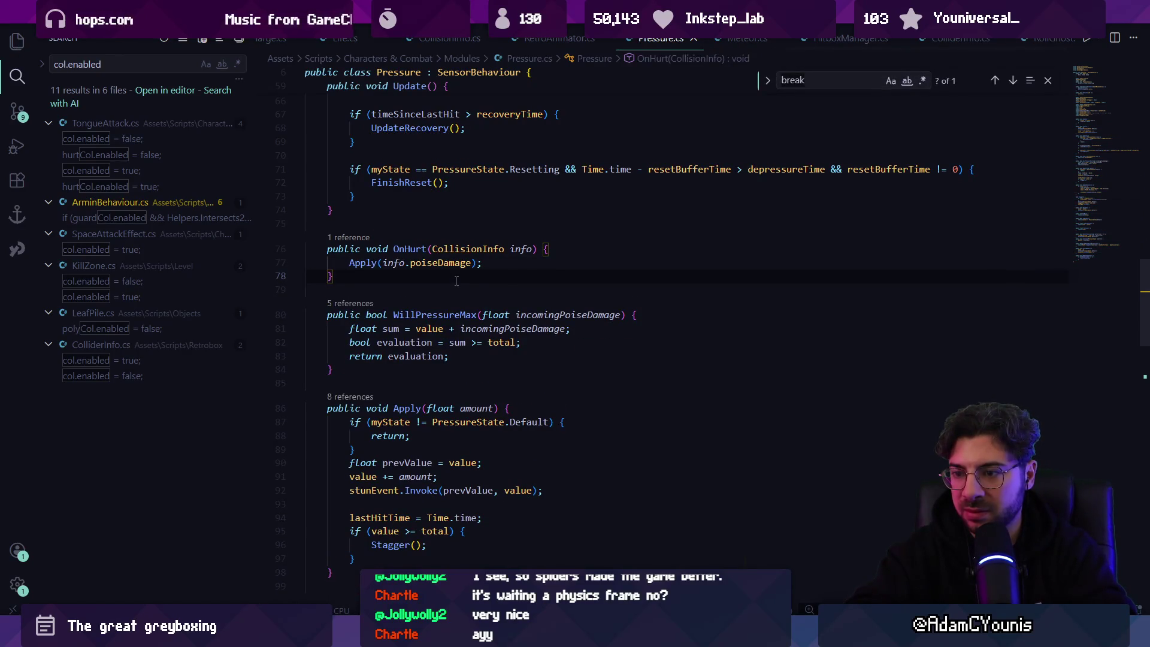
{"action": "type", "text": "broken"}
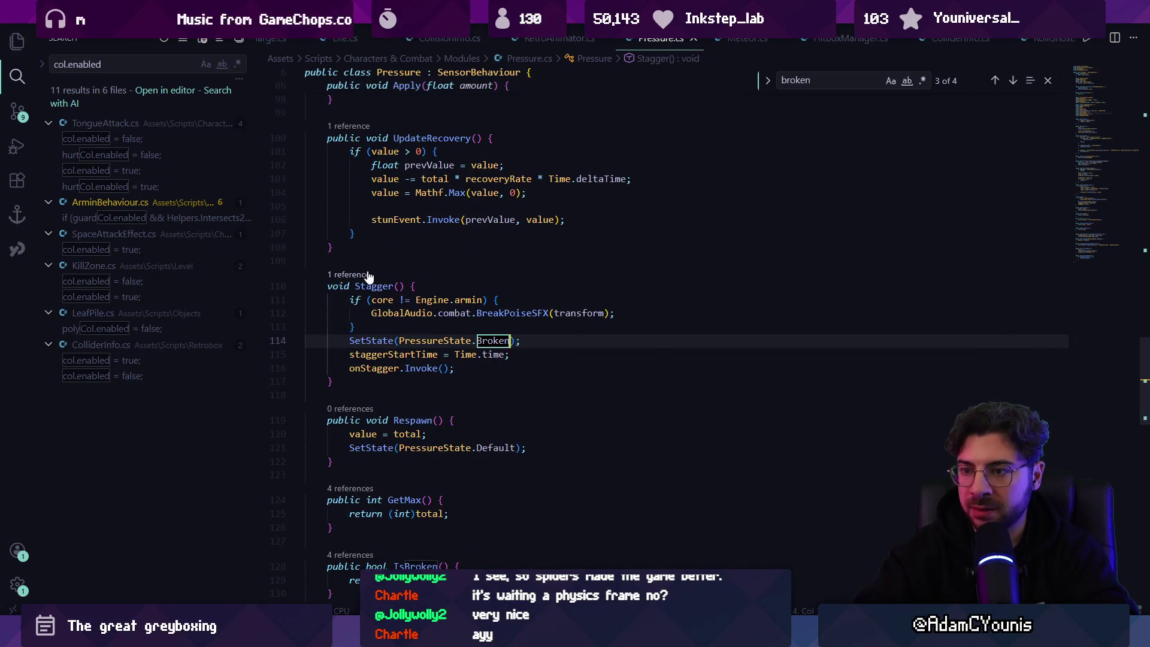
{"action": "left_click", "coordinate": [366, 273]}
{"action": "left_click", "coordinate": [422, 399]}
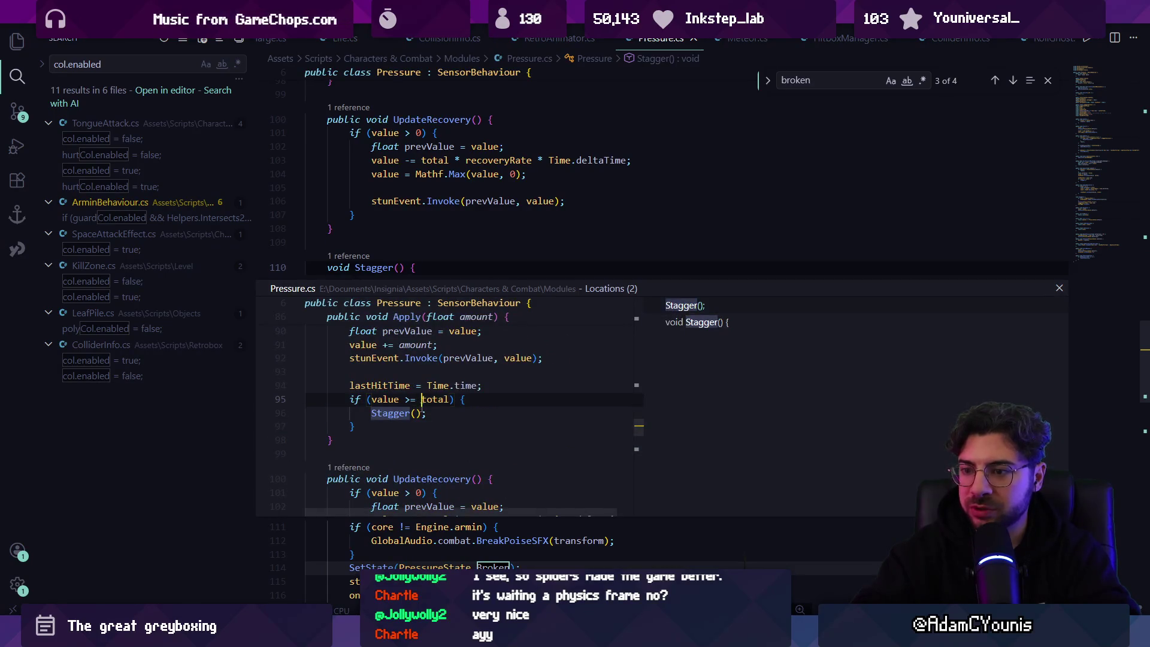
{"action": "double_click", "coordinate": [388, 398]}
{"action": "left_click", "coordinate": [394, 354]}
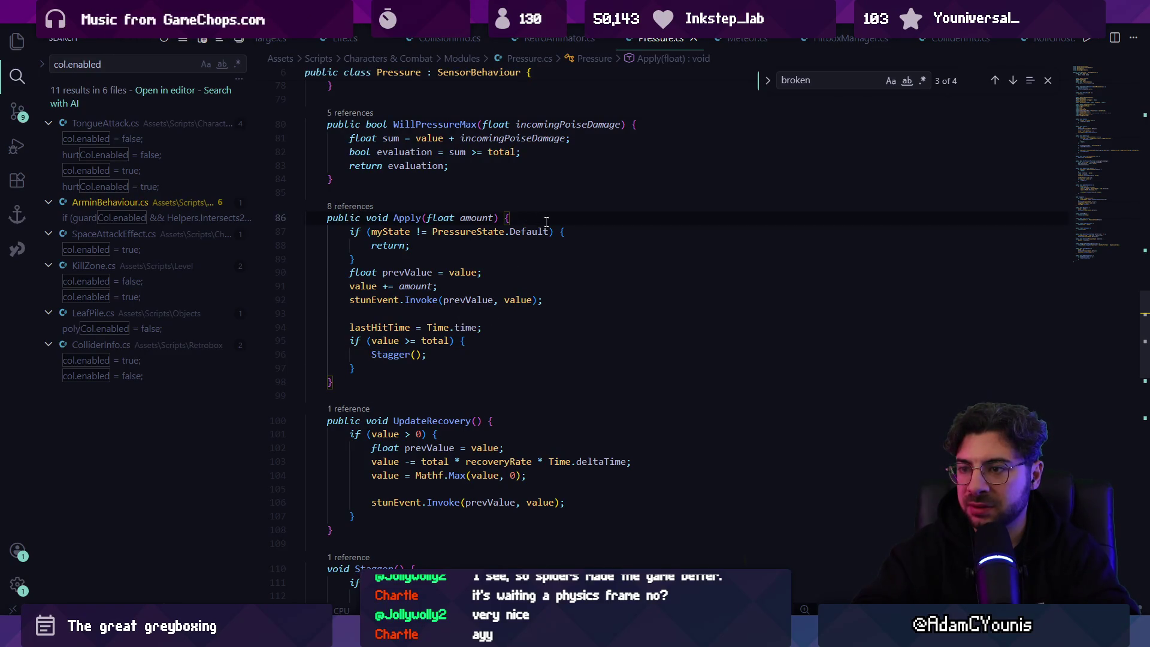
{"action": "mouse_move", "coordinate": [550, 227]}
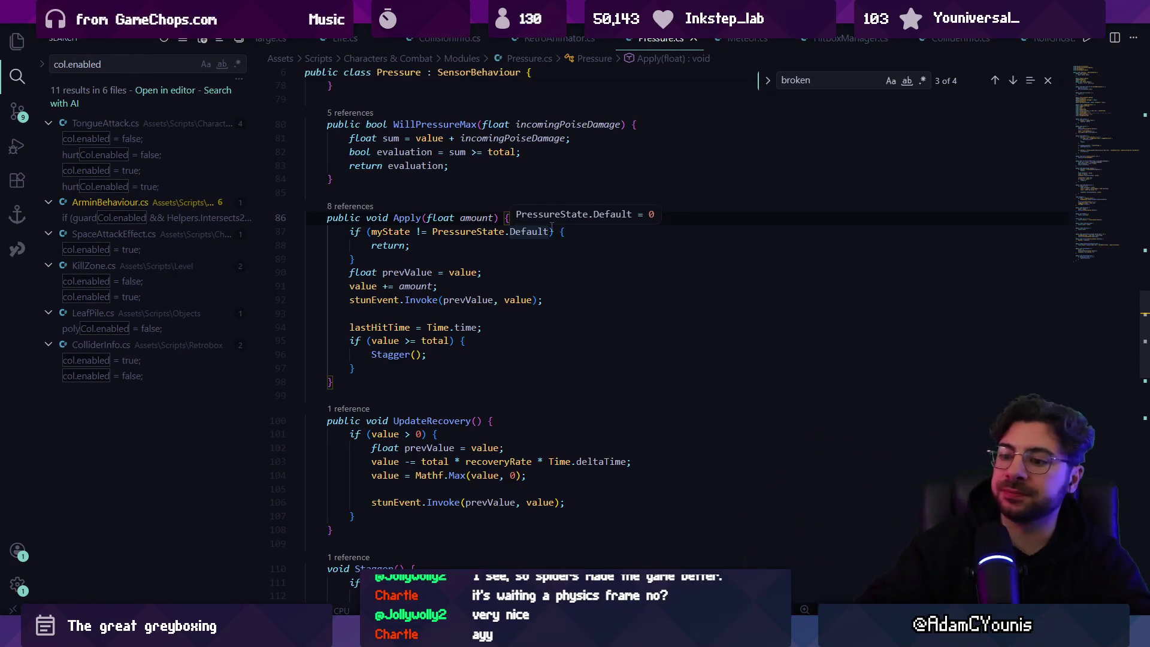
{"action": "mouse_move", "coordinate": [391, 636]}
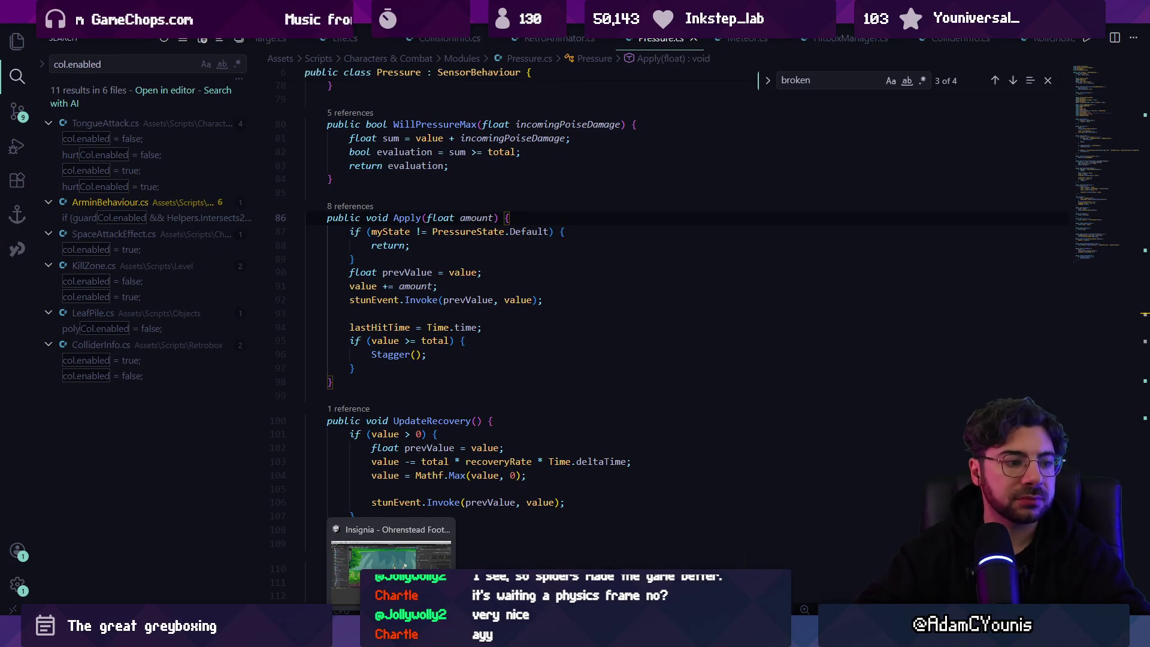
{"action": "left_click", "coordinate": [391, 563]}
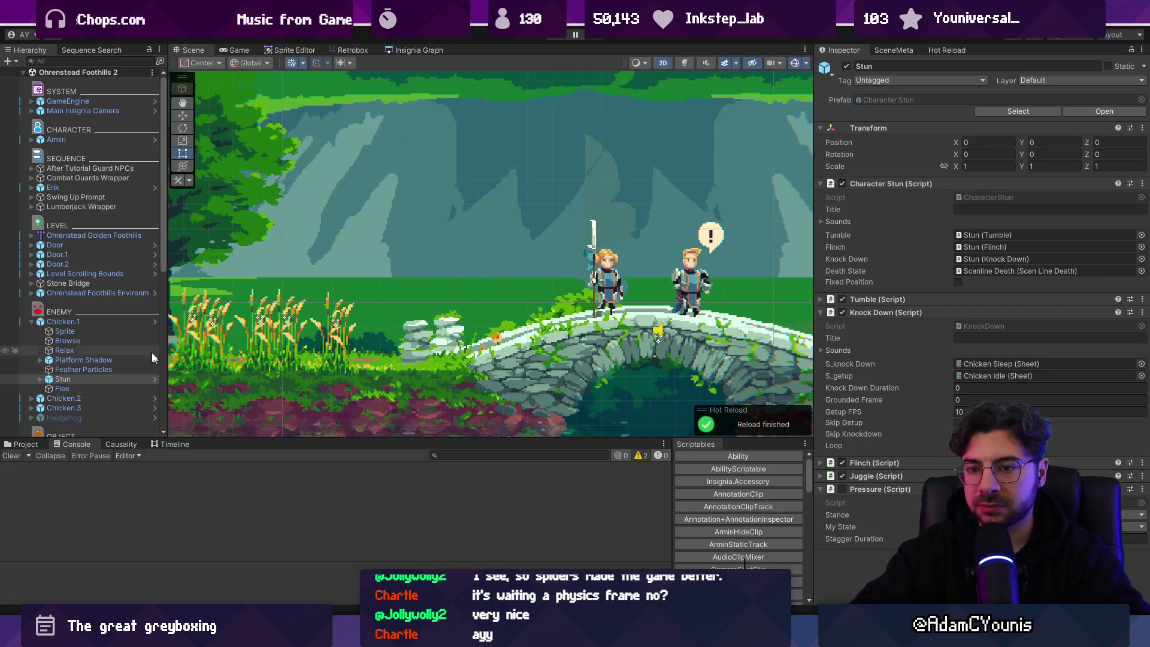
Drag the Chicken prefab's Pressure My State value, then exit prefab mode
{"action": "left_click", "coordinate": [154, 323]}
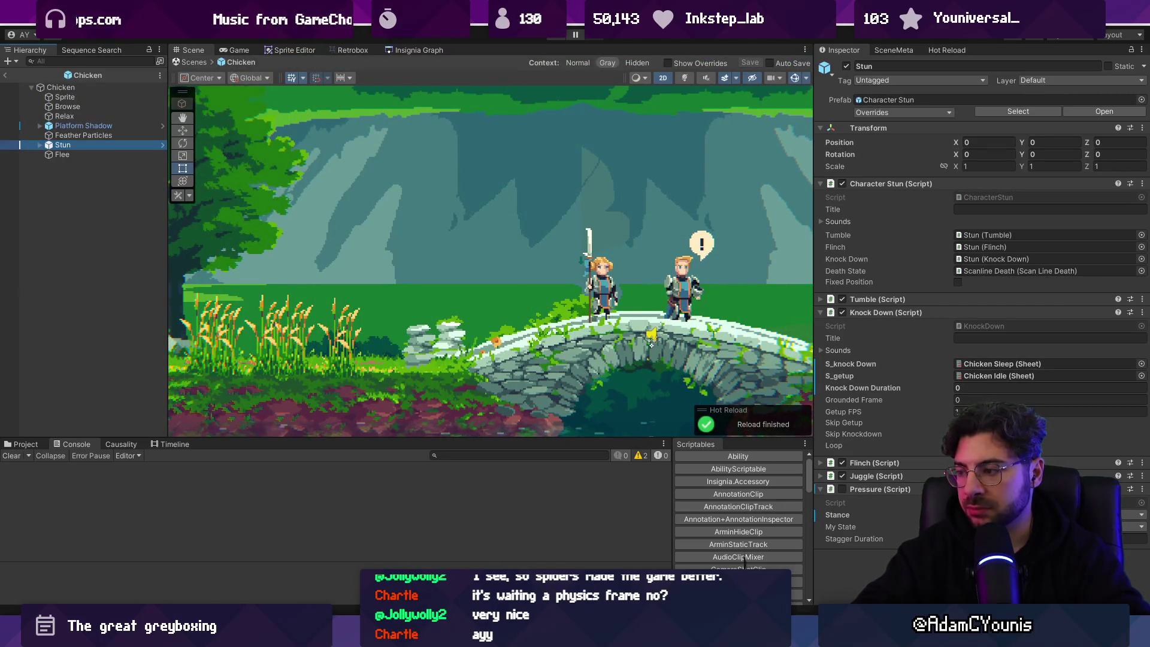
{"action": "left_click_drag", "start_coordinate": [743, 563], "coordinate": [1018, 527]}
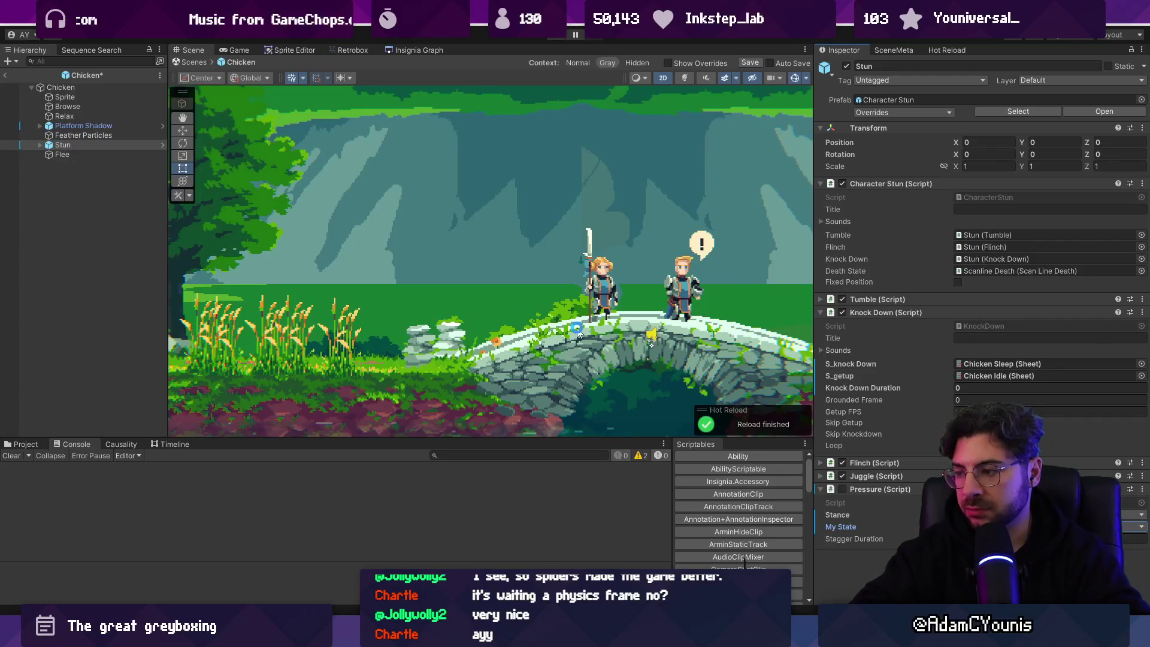
{"action": "left_click", "coordinate": [198, 63]}
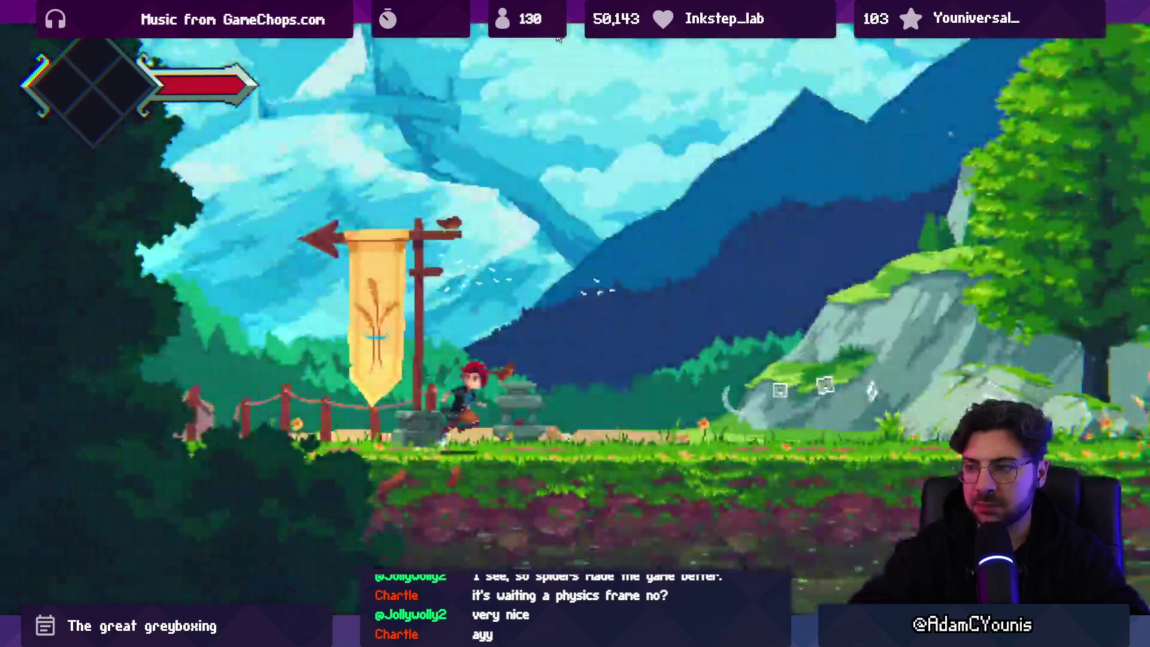
Run across the stone bridge to the mill, slash near the chickens, then strike the lift
{"action": "key", "text": "Right"}
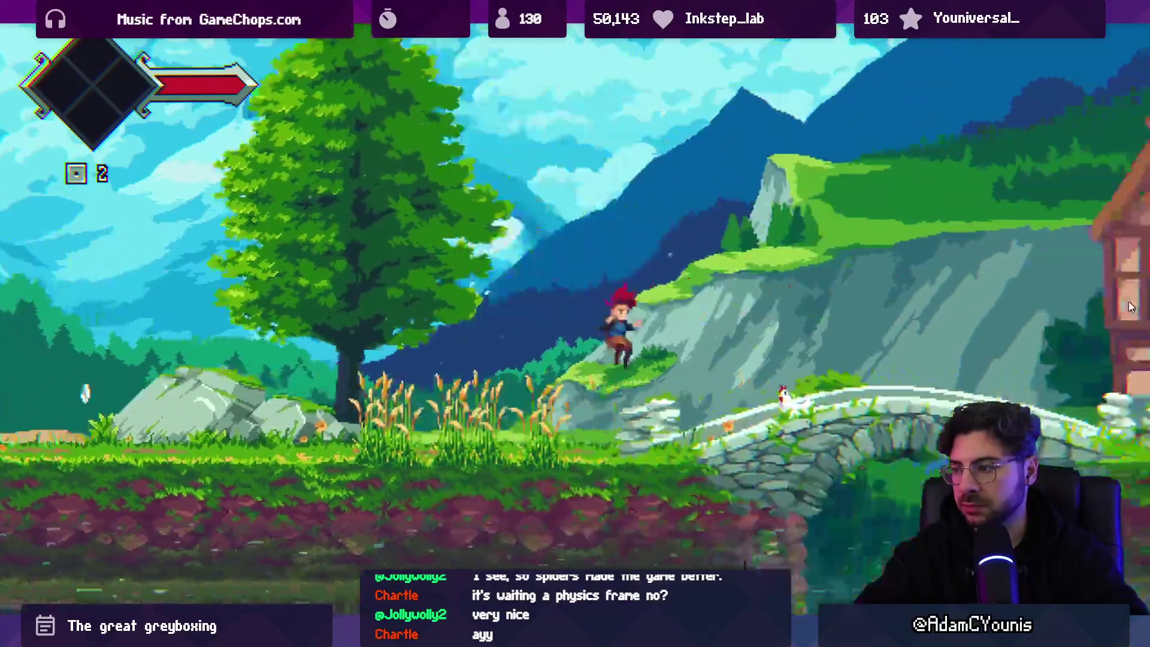
{"action": "key", "text": "x"}
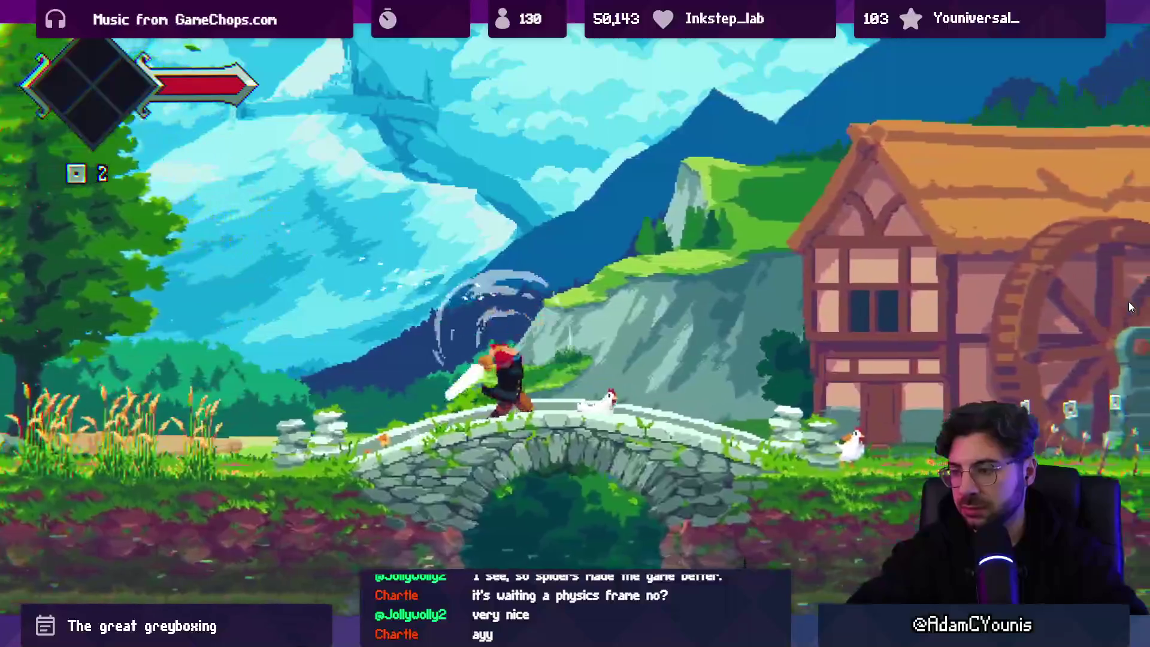
{"action": "key", "text": "Right"}
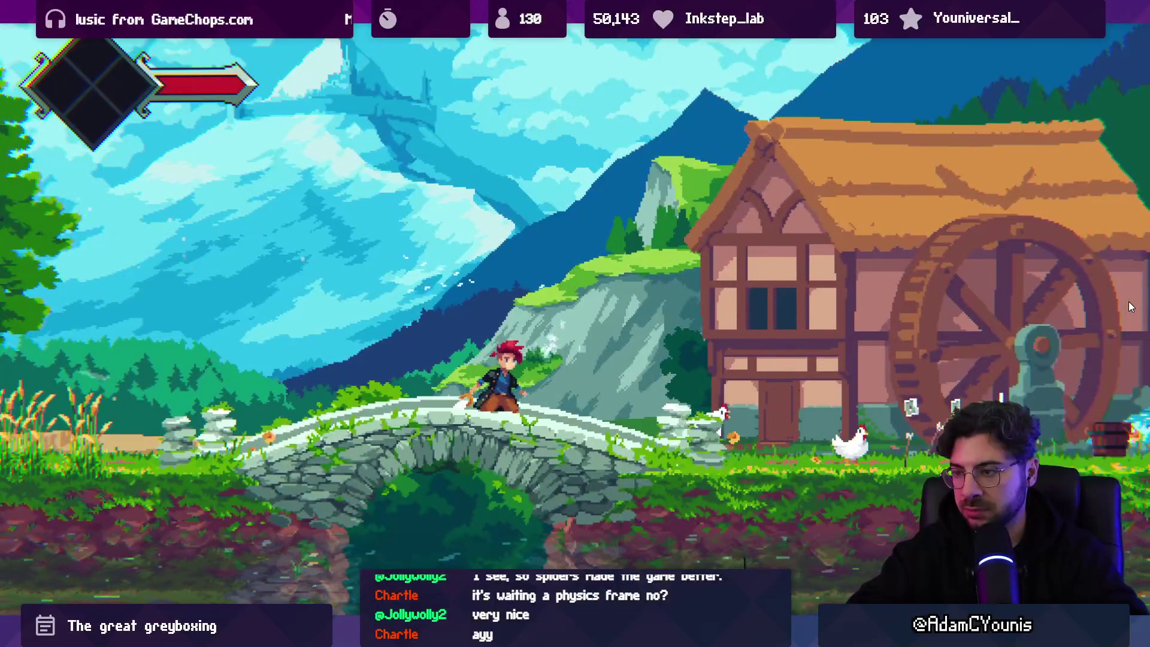
{"action": "key", "text": "space"}
{"action": "key", "text": "x"}
{"action": "key", "text": "Left"}
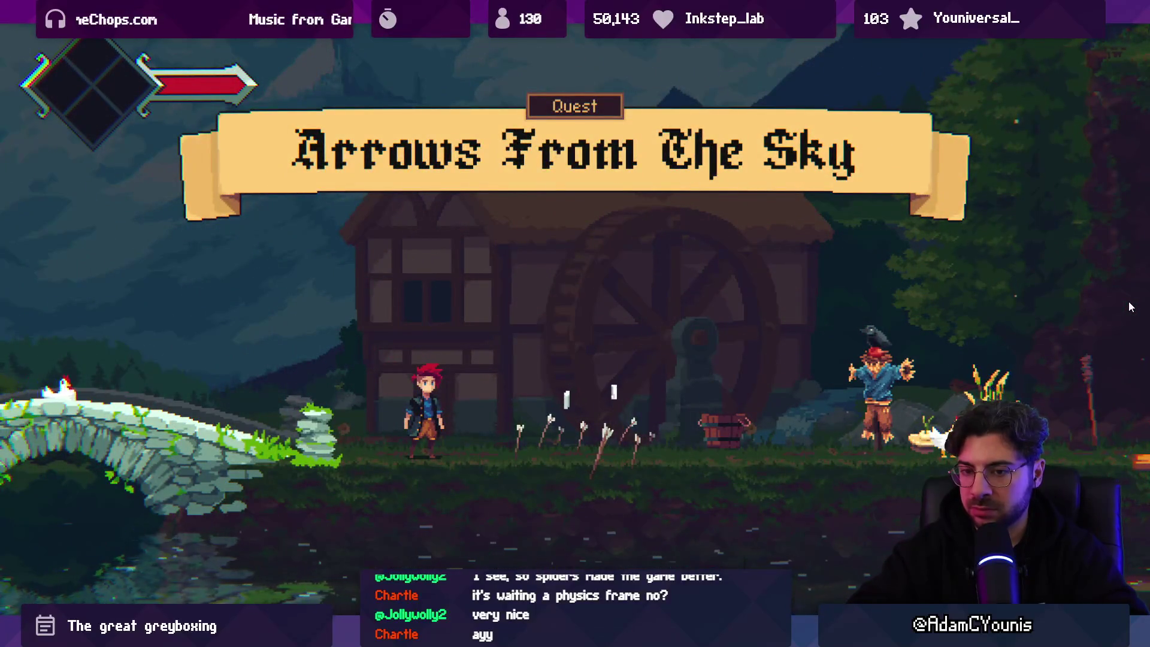
{"action": "key", "text": "Left"}
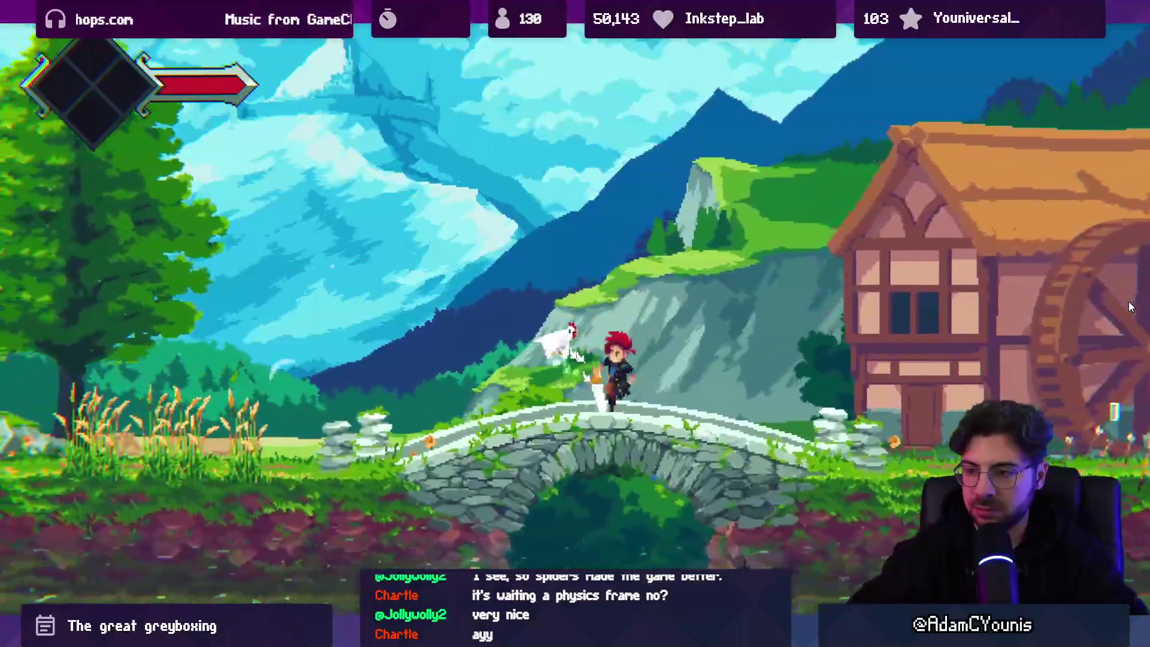
{"action": "key", "text": "Right"}
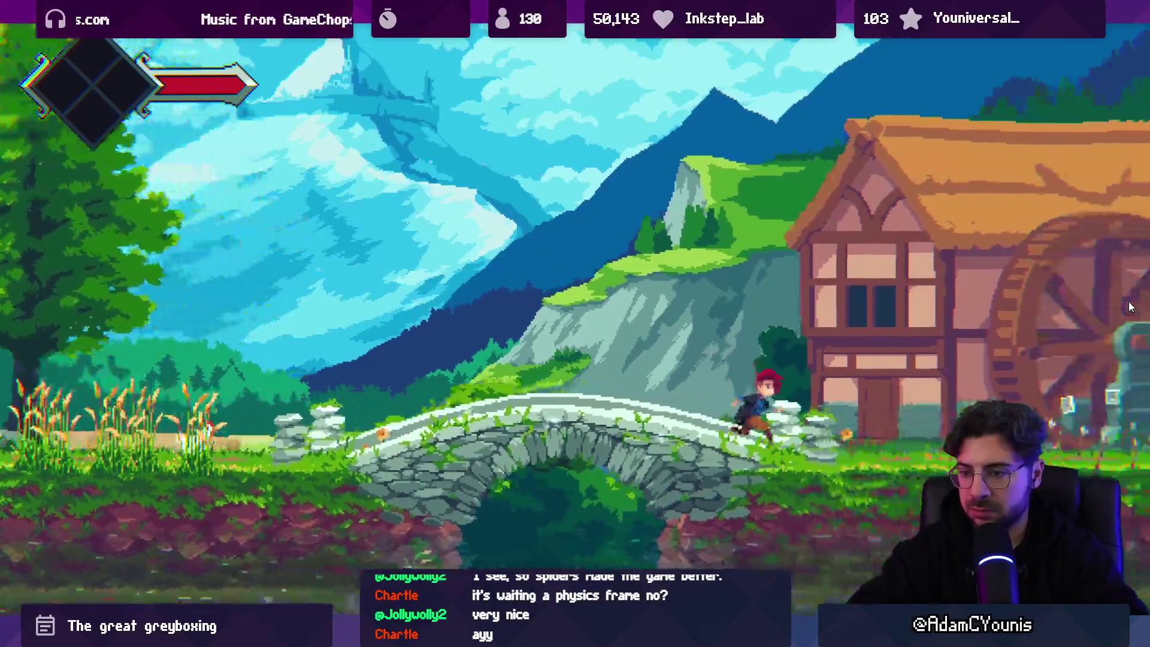
{"action": "key", "text": "Right"}
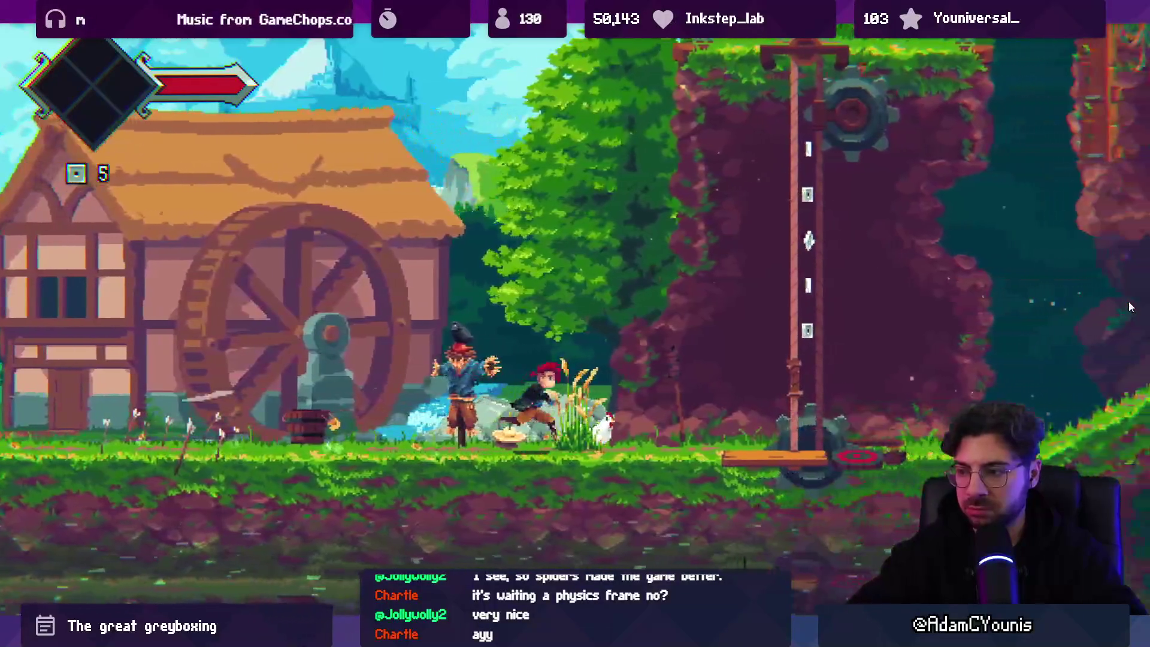
{"action": "key", "text": "Right"}
{"action": "key", "text": "x"}
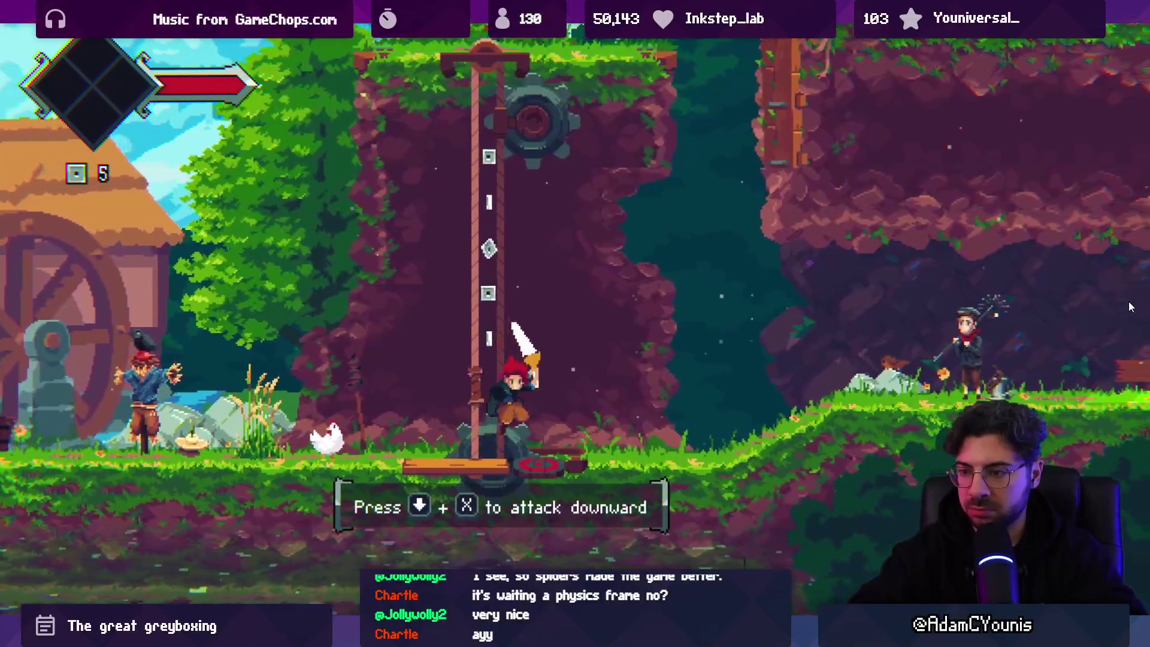
Ride the lift to the upper ledges, knock down the beehive for honeycomb, and pass the villagers
{"action": "key", "text": "z"}
{"action": "key", "text": "Right"}
{"action": "key", "text": "z"}
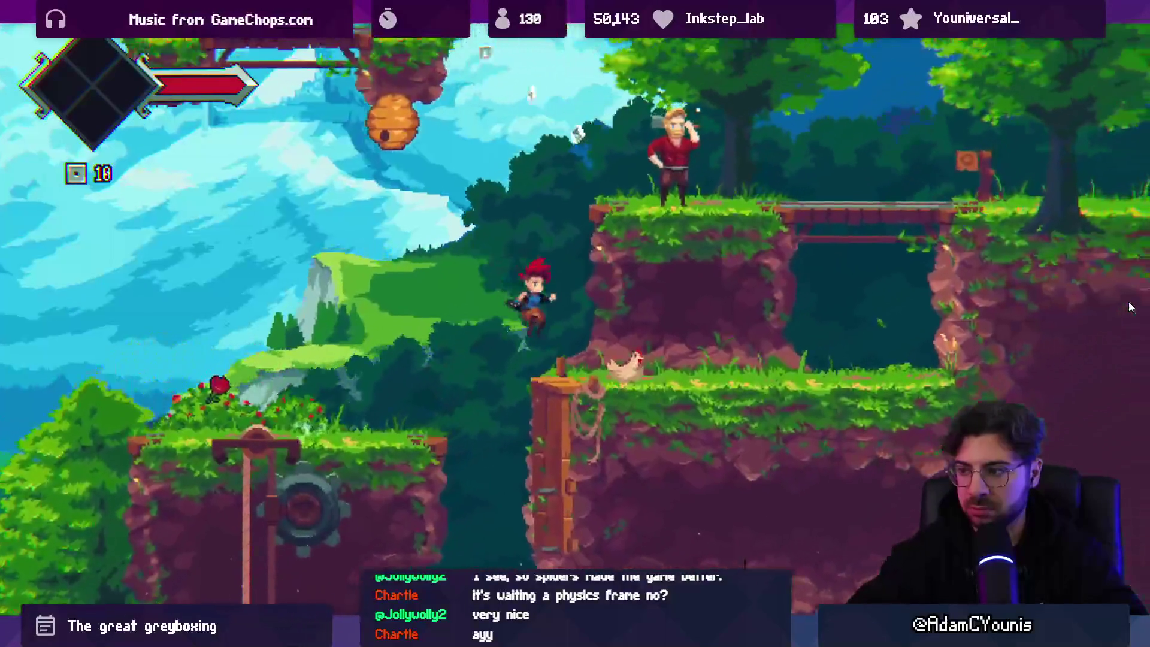
{"action": "key", "text": "z"}
{"action": "key", "text": "Right"}
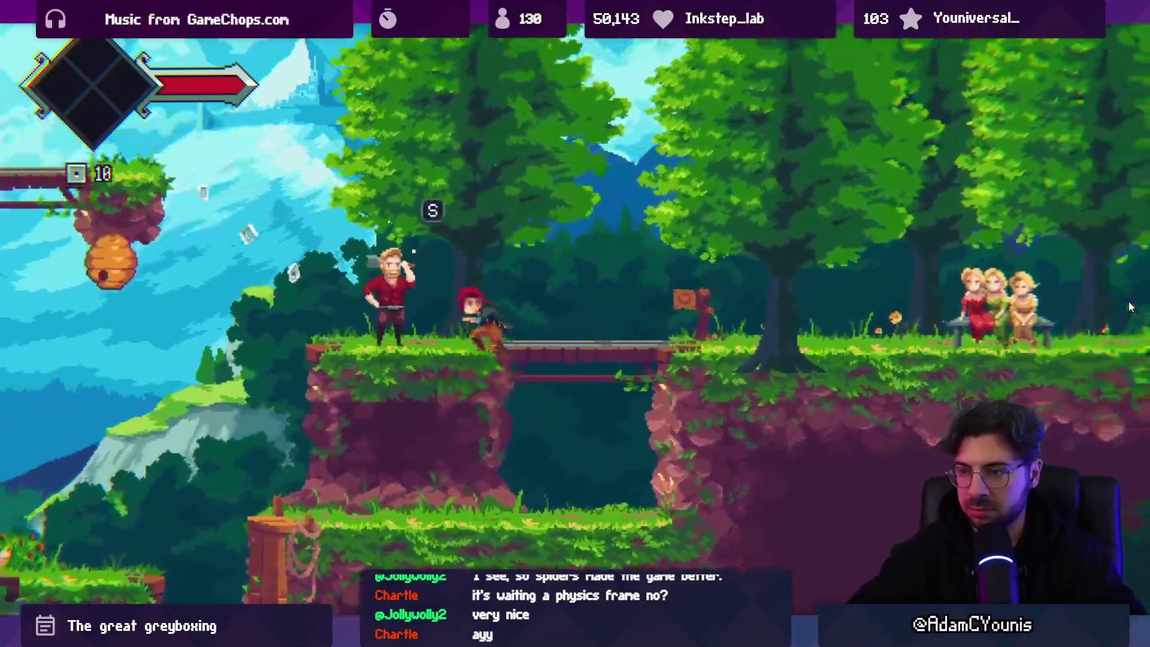
{"action": "key", "text": "Left"}
{"action": "key", "text": "z"}
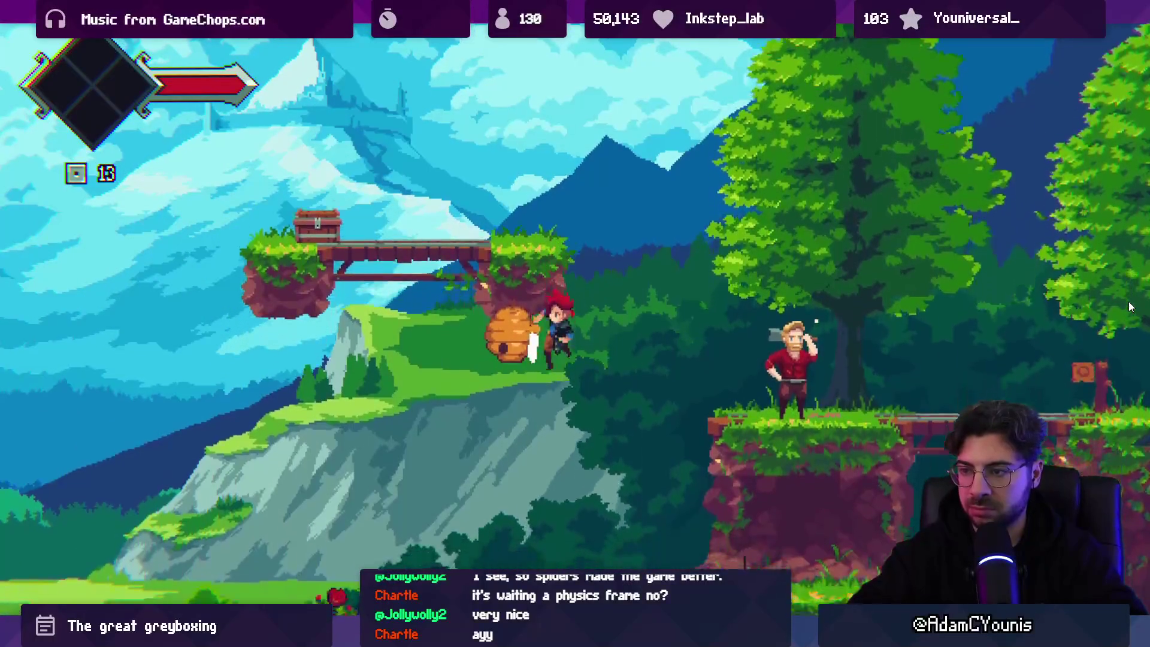
{"action": "key", "text": "Right"}
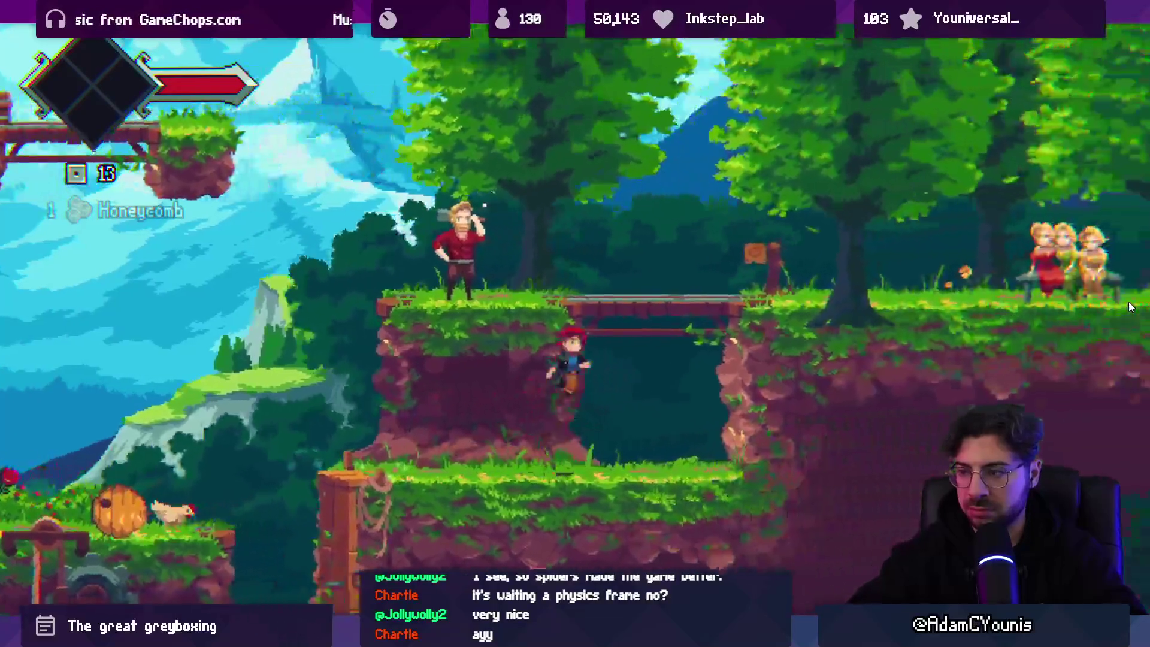
{"action": "key", "text": "z"}
{"action": "key", "text": "Right"}
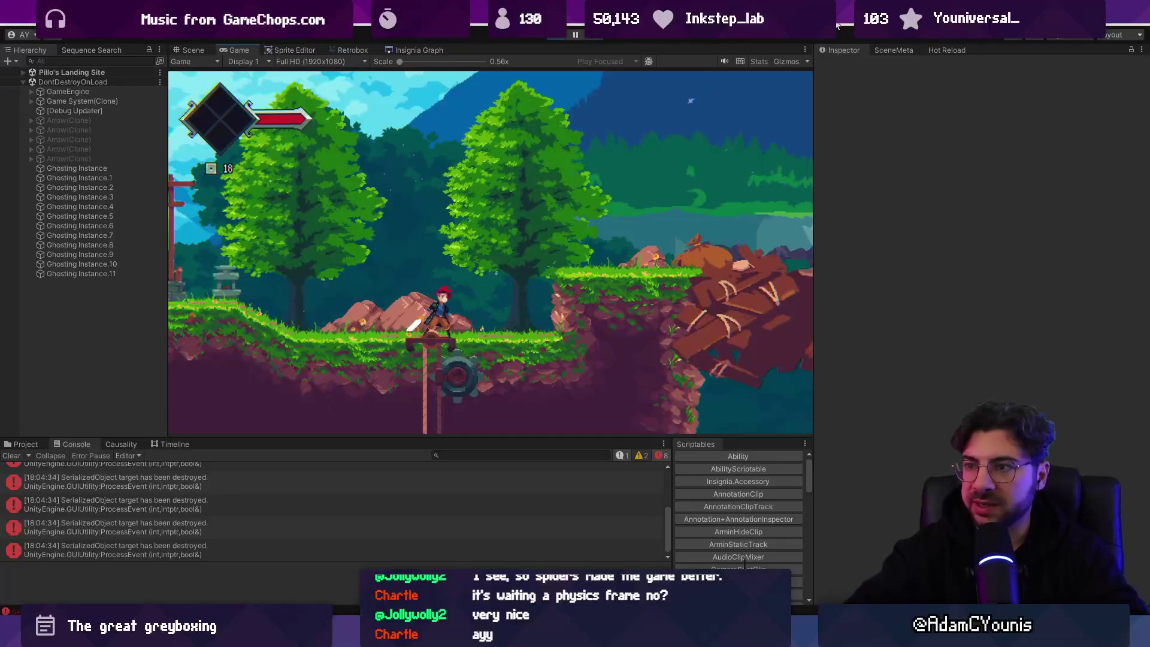
Stop the foothills run and open the Retrobox Insignia Graph of rooms
{"action": "left_click", "coordinate": [557, 34]}
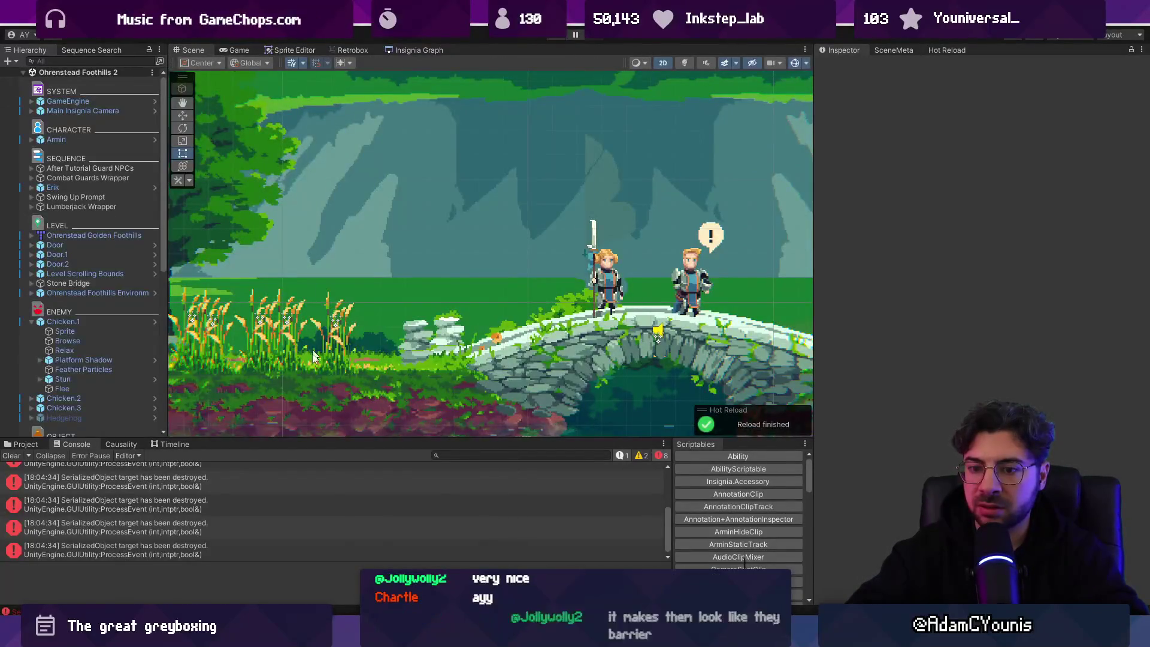
{"action": "scroll", "coordinate": [344, 490], "scroll_direction": "up", "scroll_amount": 3}
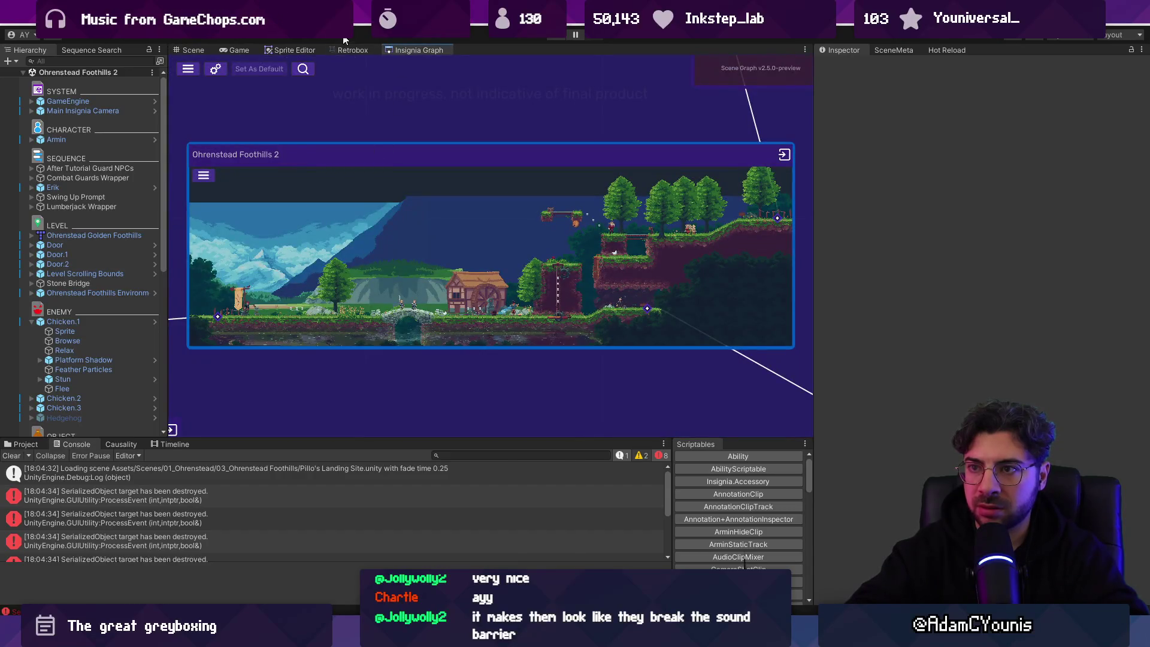
{"action": "left_click", "coordinate": [368, 52]}
{"action": "left_click", "coordinate": [419, 50]}
{"action": "scroll", "coordinate": [409, 243], "scroll_direction": "up", "scroll_amount": 3}
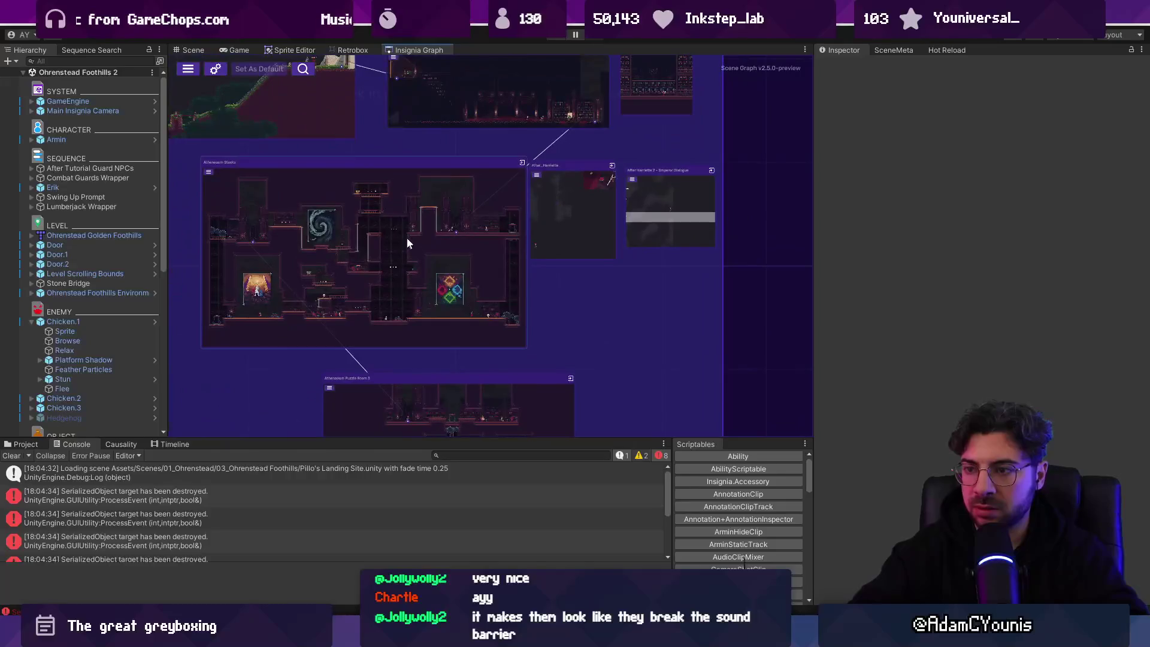
{"action": "scroll", "coordinate": [567, 185], "scroll_direction": "up", "scroll_amount": 2}
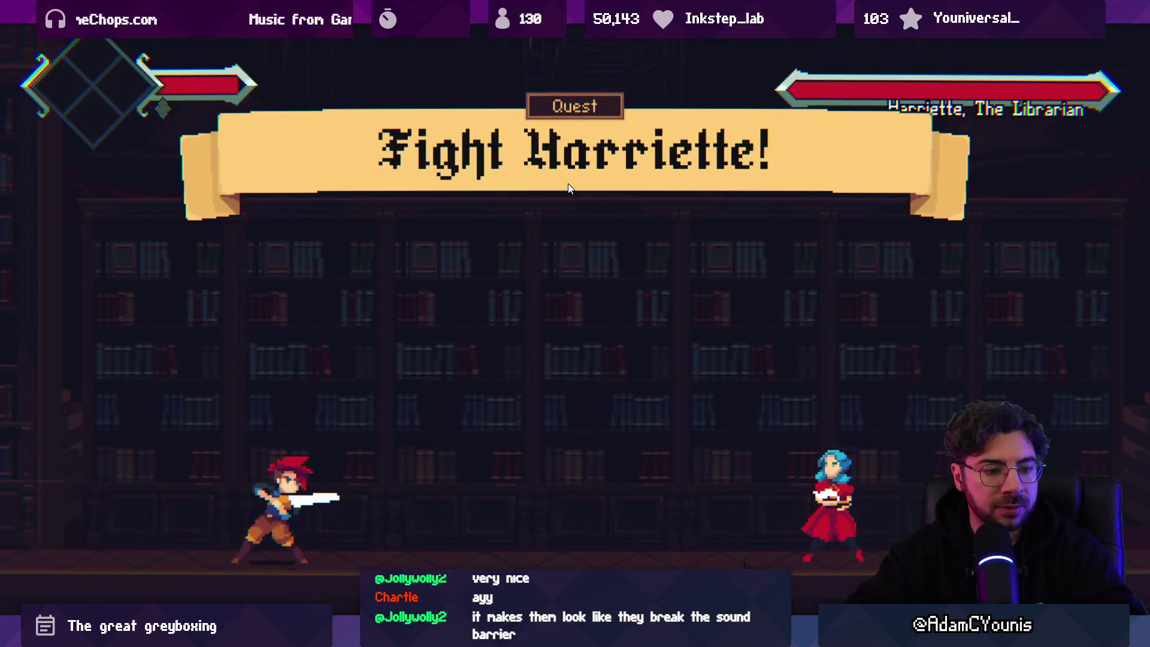
Attack Harriette from both sides of the room, knocking her down and dodging her fire breath
{"action": "key", "text": "Right"}
{"action": "key", "text": "Left"}
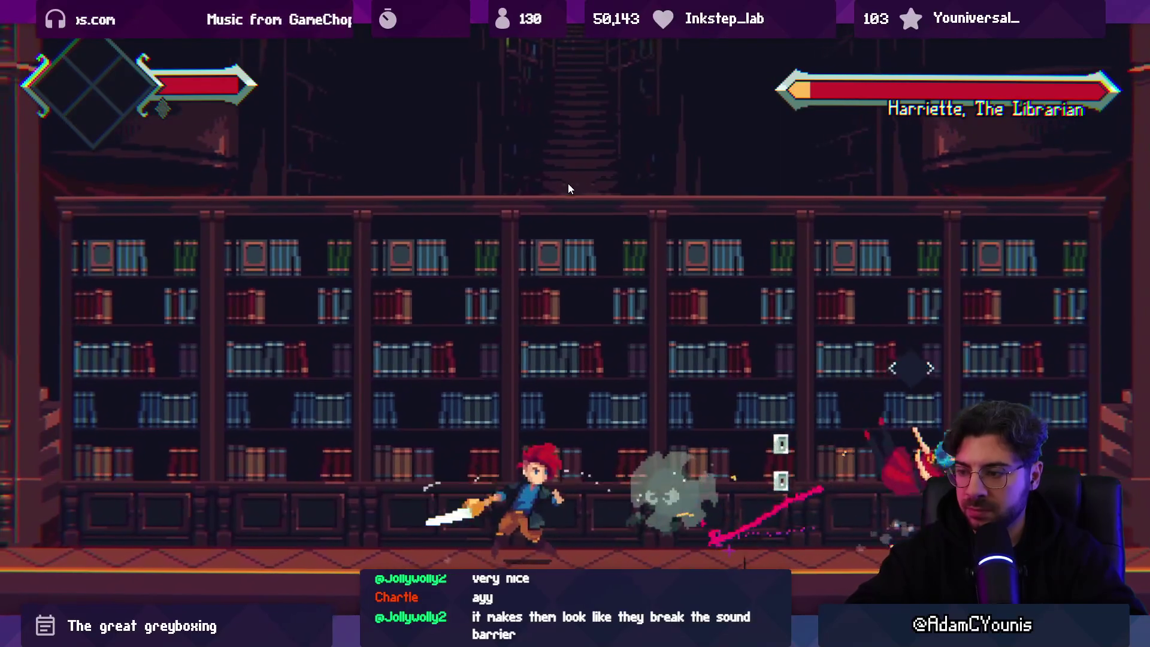
{"action": "key", "text": "Right"}
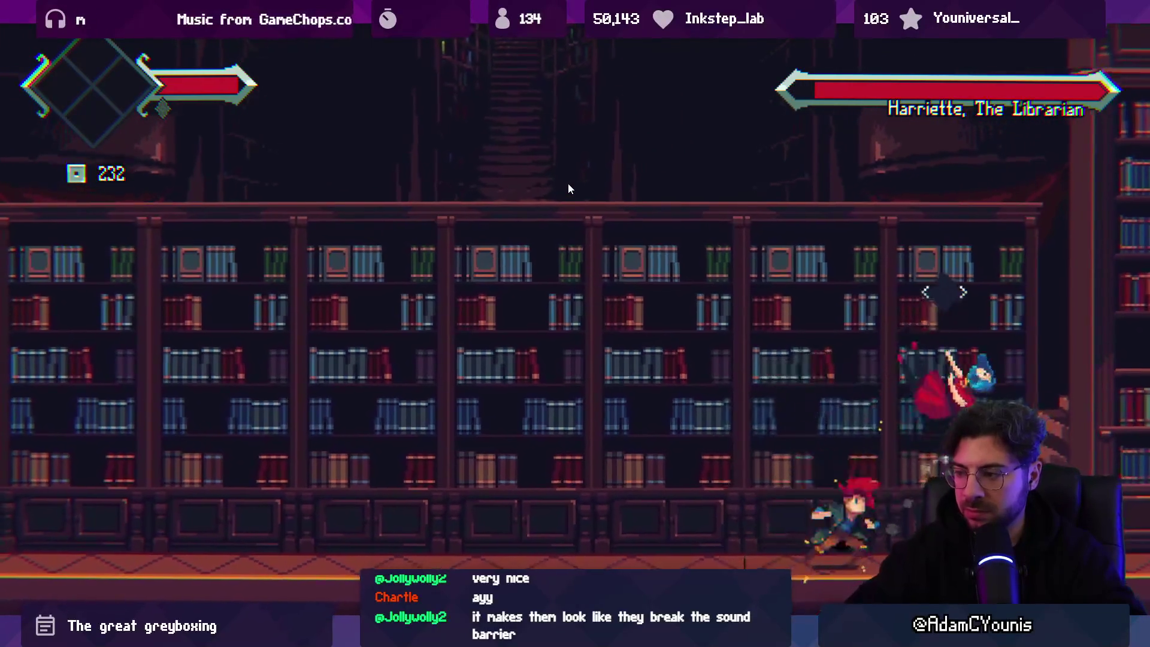
{"action": "key", "text": "space"}
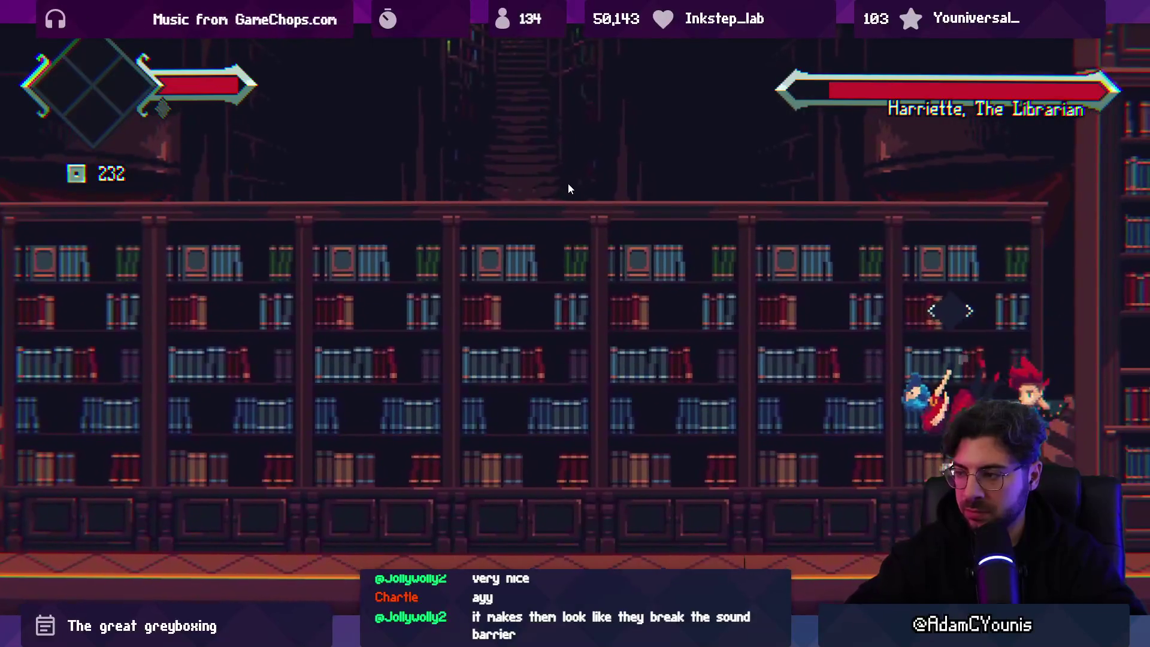
{"action": "key", "text": "Left"}
{"action": "key", "text": "Left"}
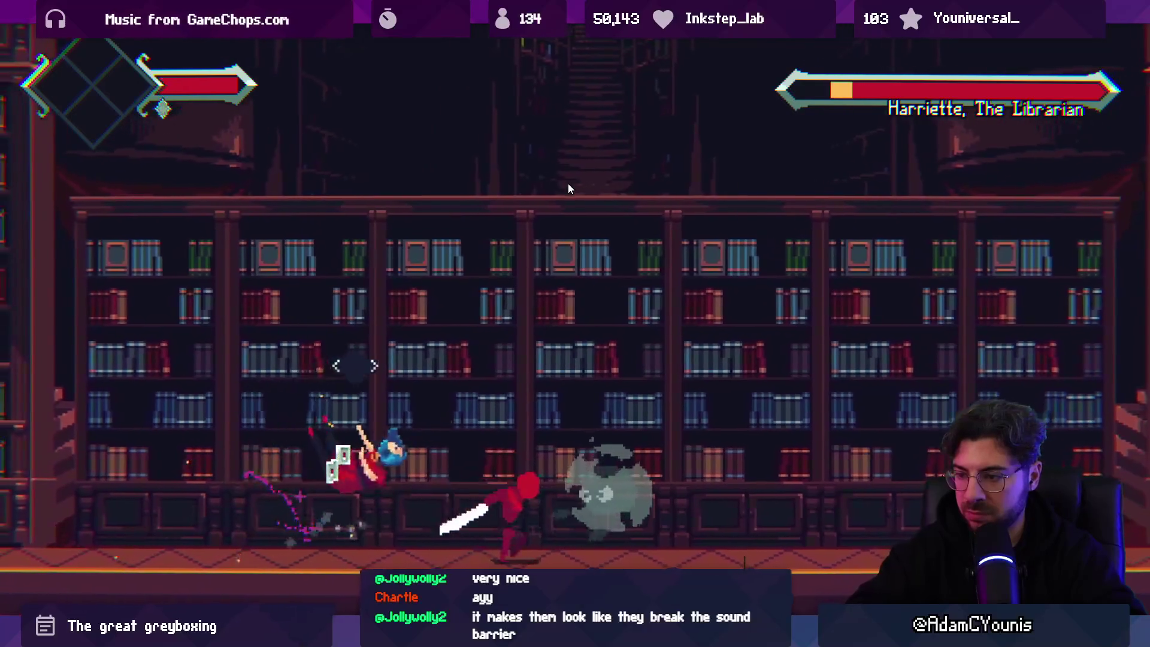
{"action": "key", "text": "space"}
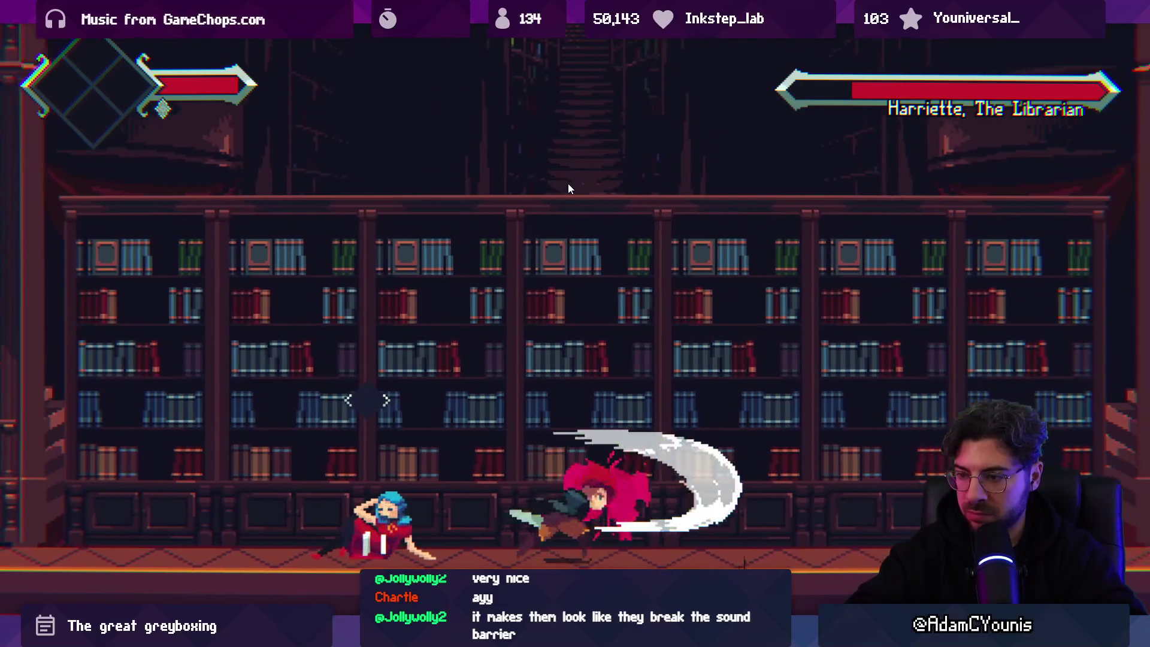
{"action": "key", "text": "Right"}
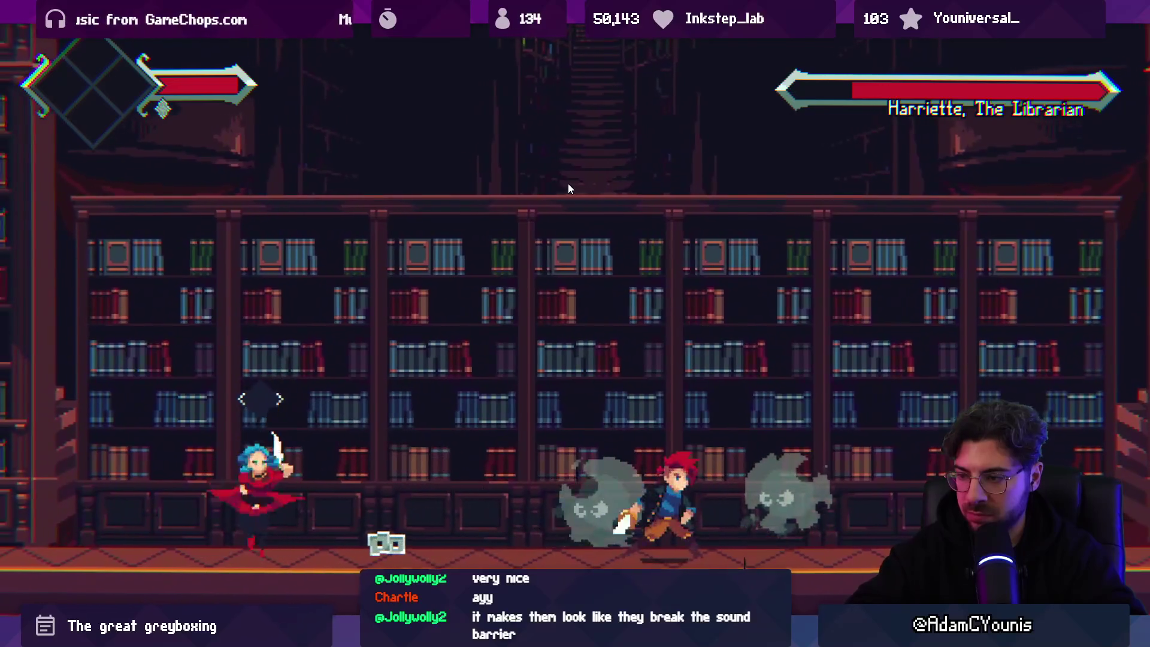
{"action": "key", "text": "Left"}
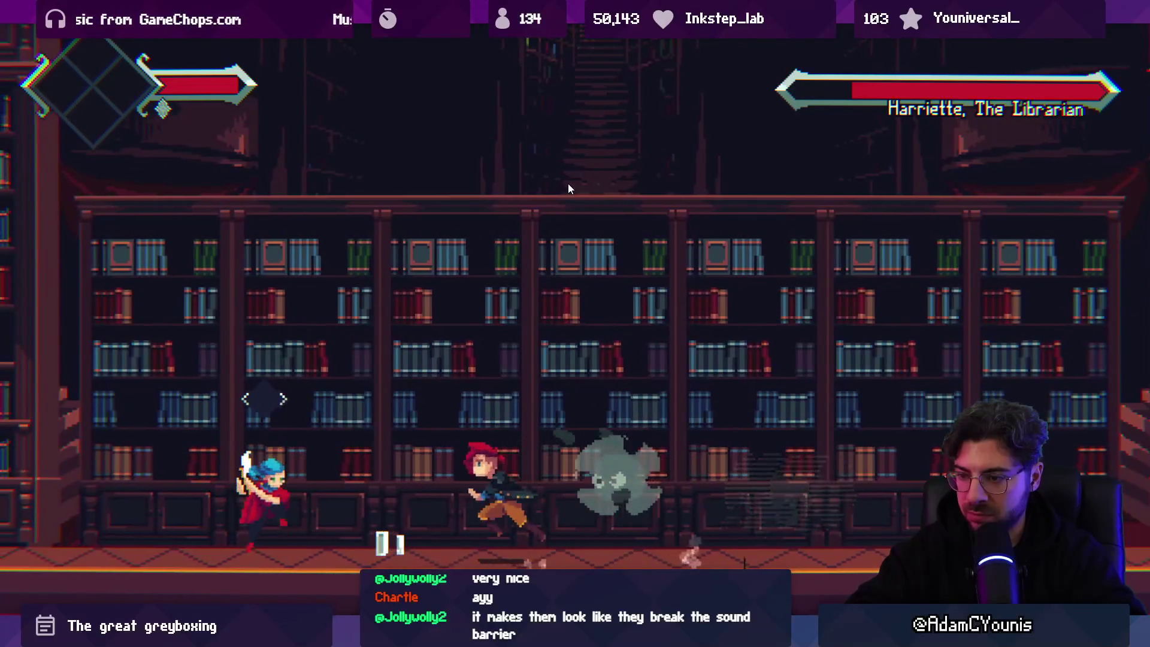
{"action": "key", "text": "space"}
{"action": "key", "text": "Left"}
{"action": "key", "text": "space"}
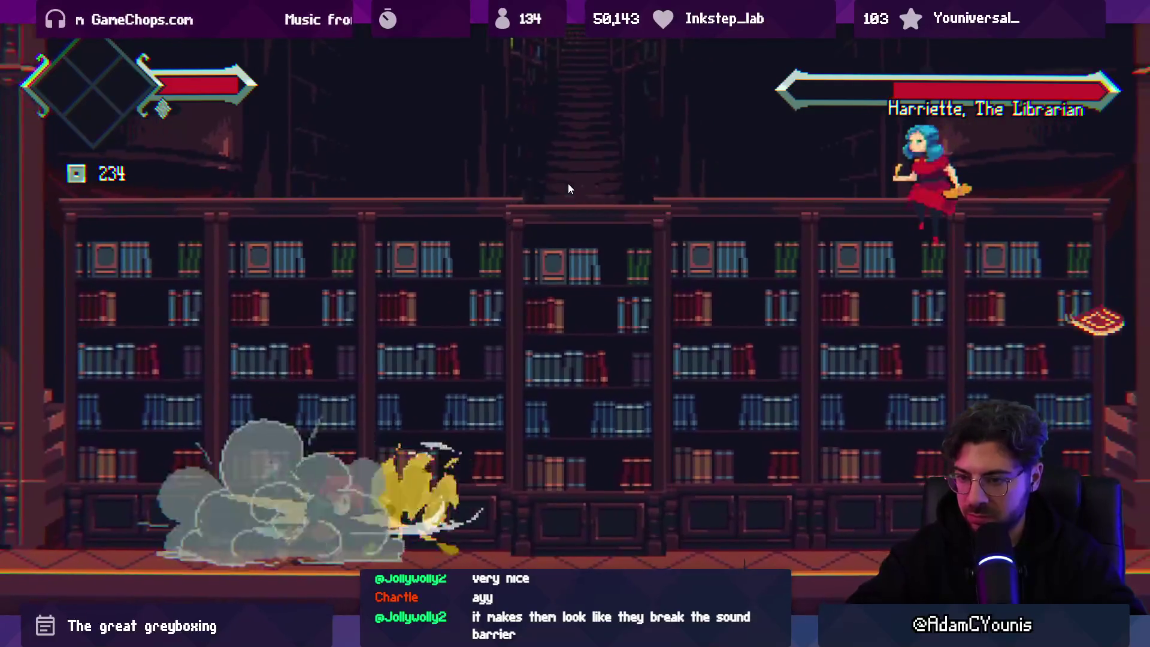
{"action": "key", "text": "Right"}
{"action": "key", "text": "space"}
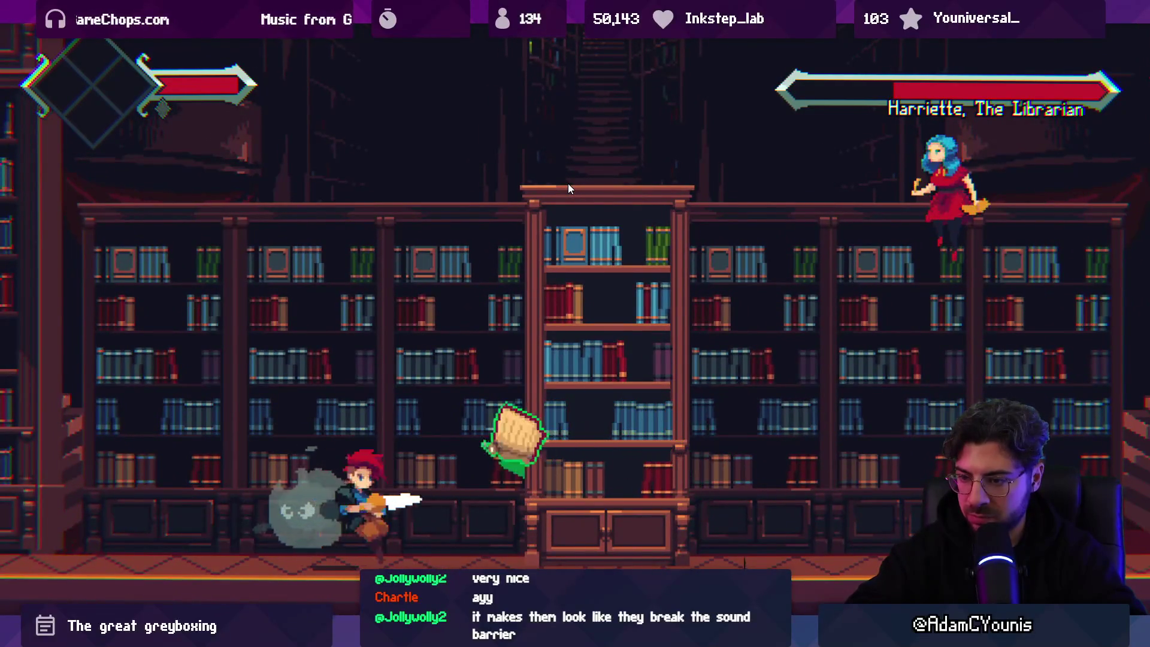
{"action": "key", "text": "space"}
{"action": "key", "text": "Right"}
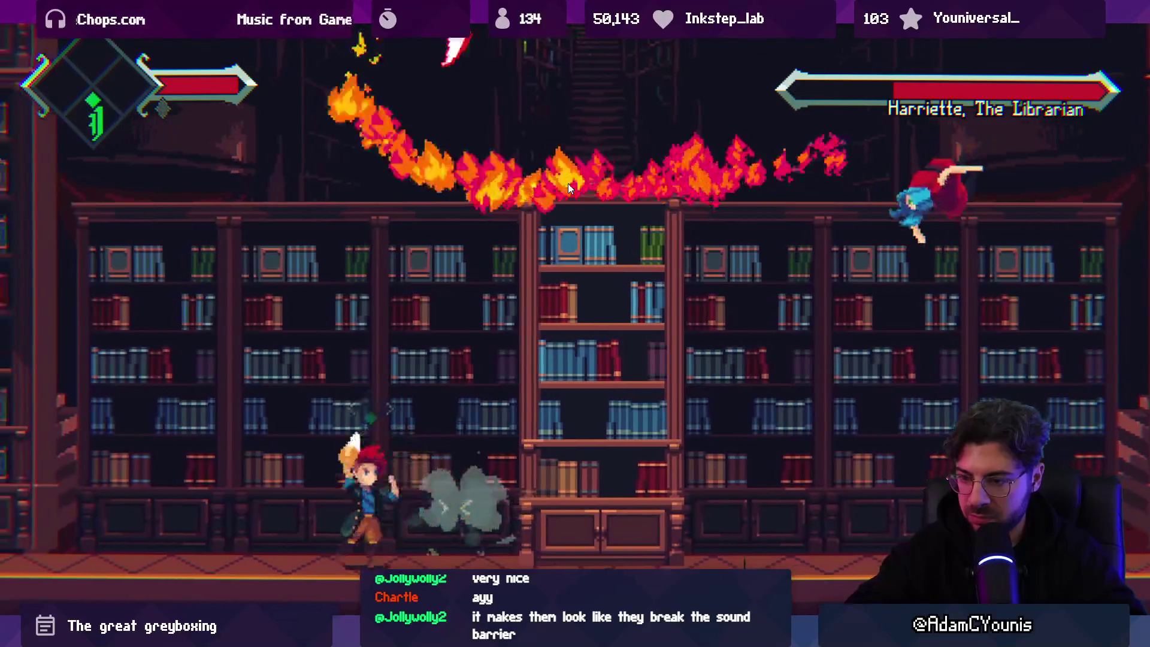
{"action": "key", "text": "space"}
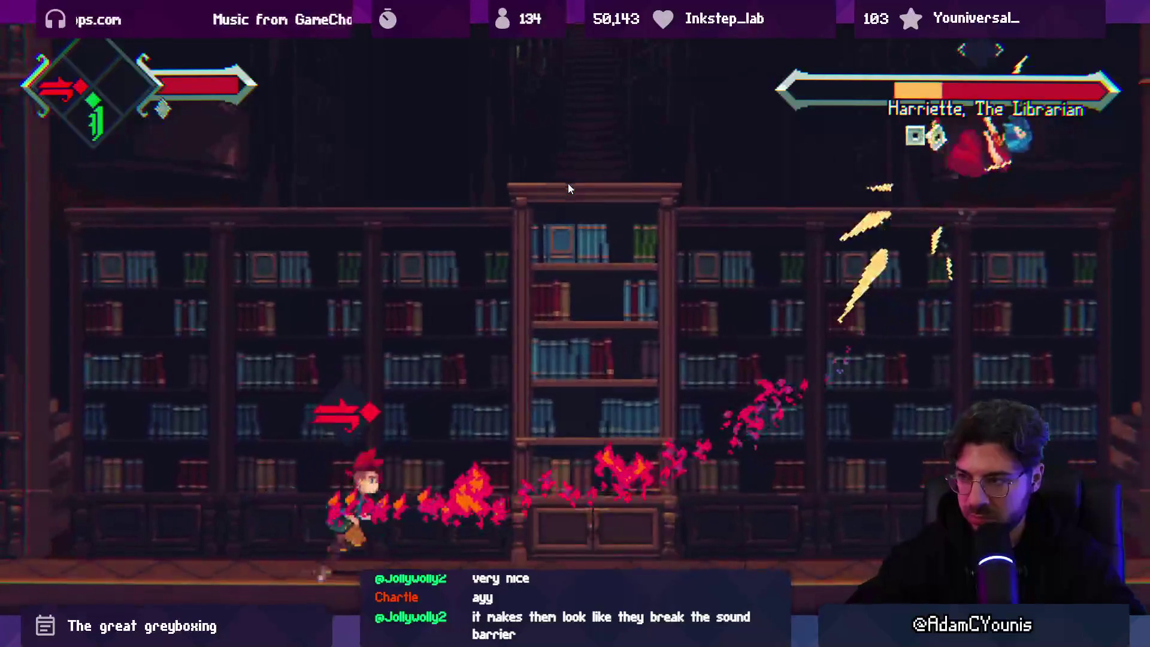
Keep chasing and slashing Harriette, evading her sweeping fire and landing a large slash
{"action": "key", "text": "Right"}
{"action": "key", "text": "space"}
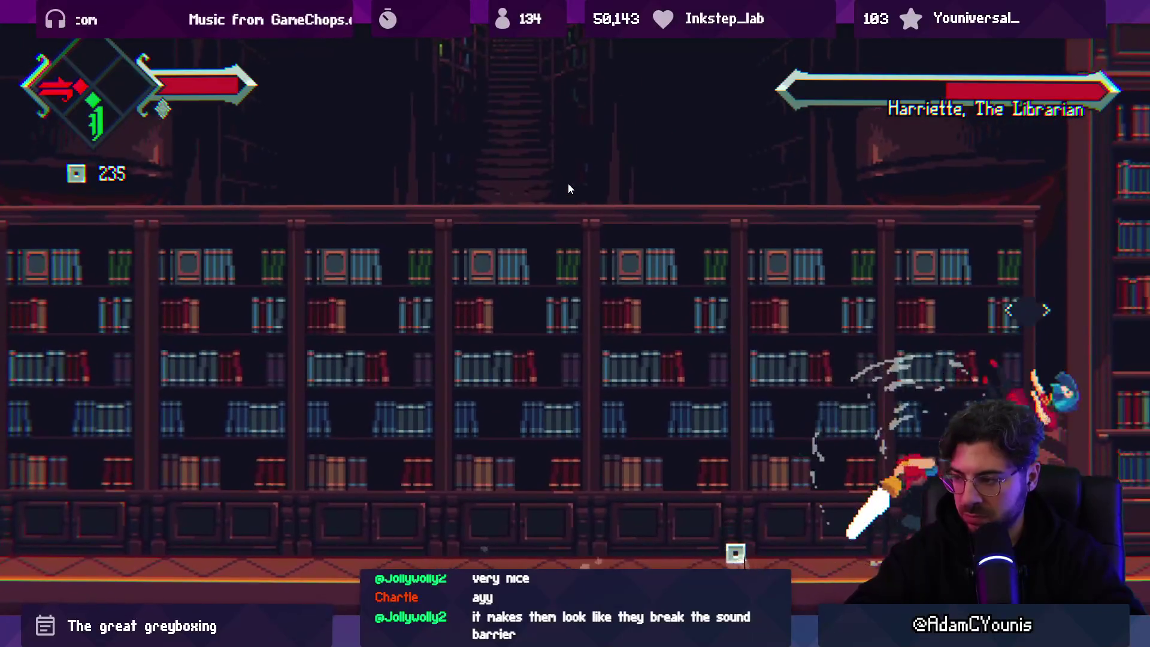
{"action": "key", "text": "space"}
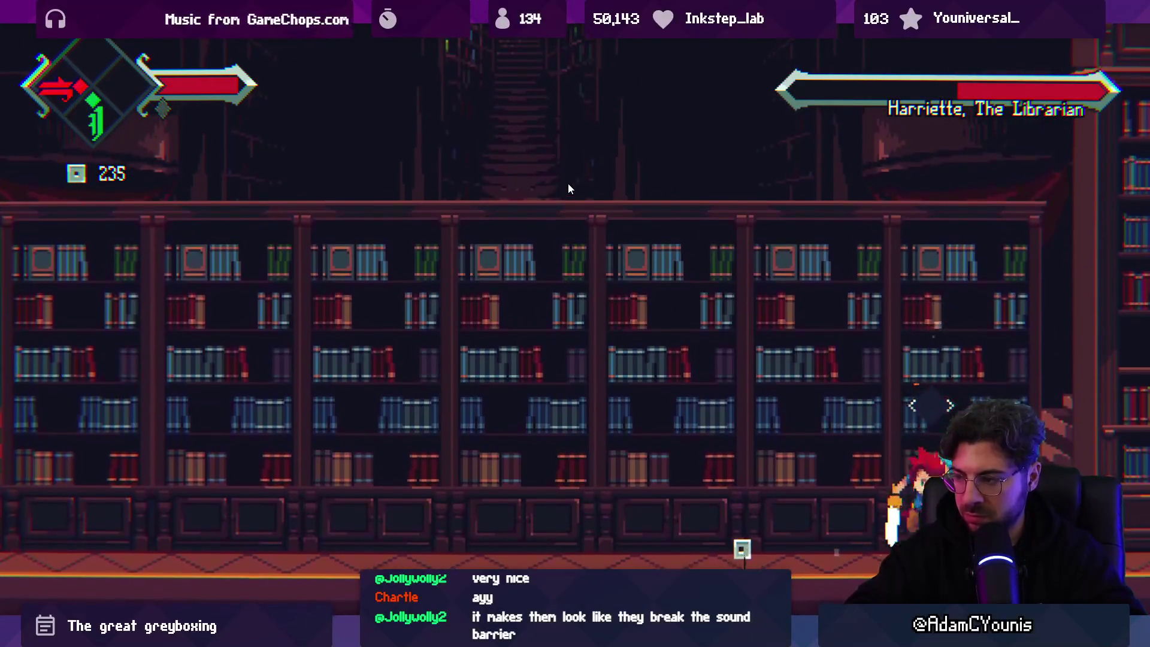
{"action": "key", "text": "space"}
{"action": "key", "text": "Left"}
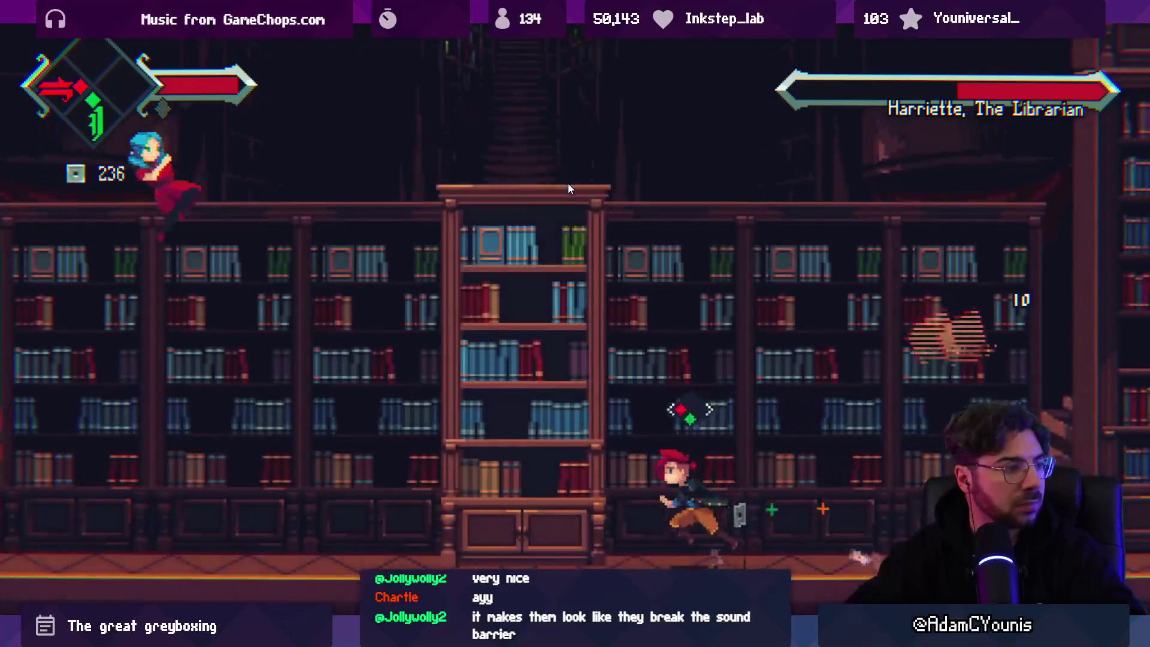
{"action": "key", "text": "Right"}
{"action": "key", "text": "space"}
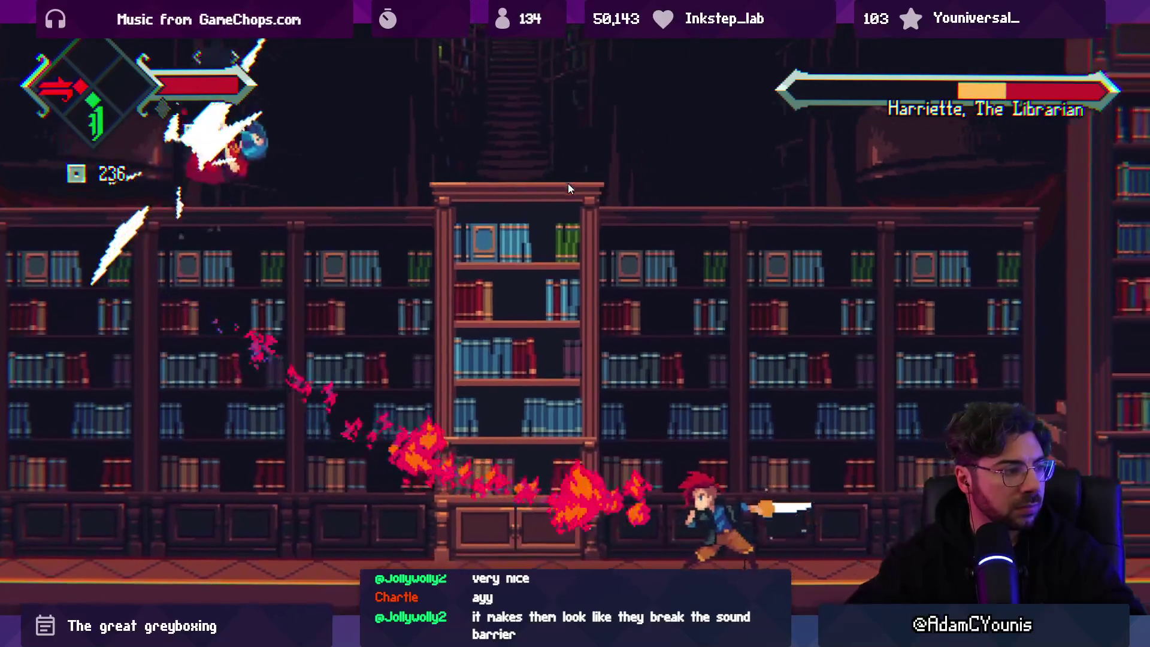
{"action": "key", "text": "Left"}
{"action": "key", "text": "space"}
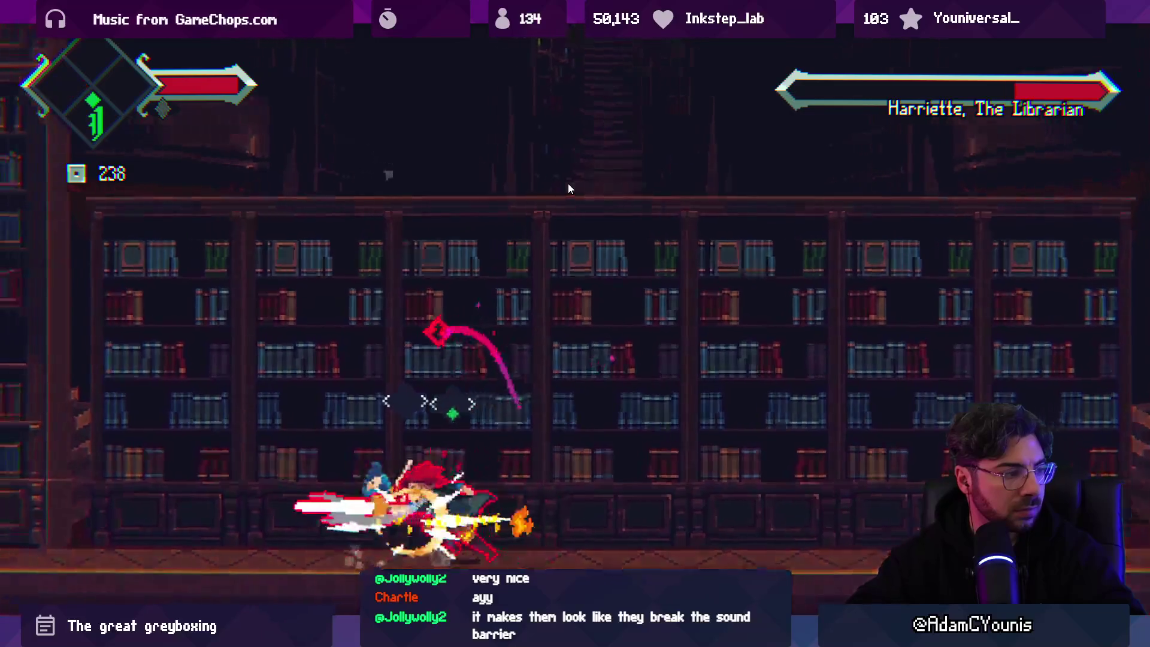
{"action": "key", "text": "Left"}
{"action": "key", "text": "space"}
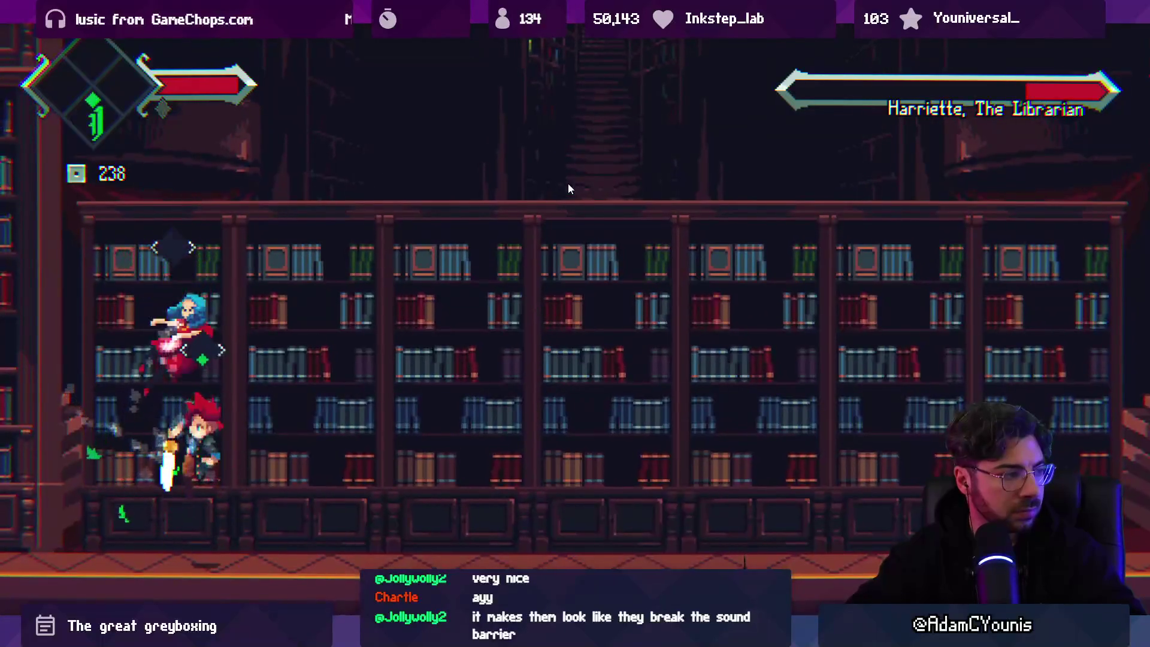
{"action": "key", "text": "space"}
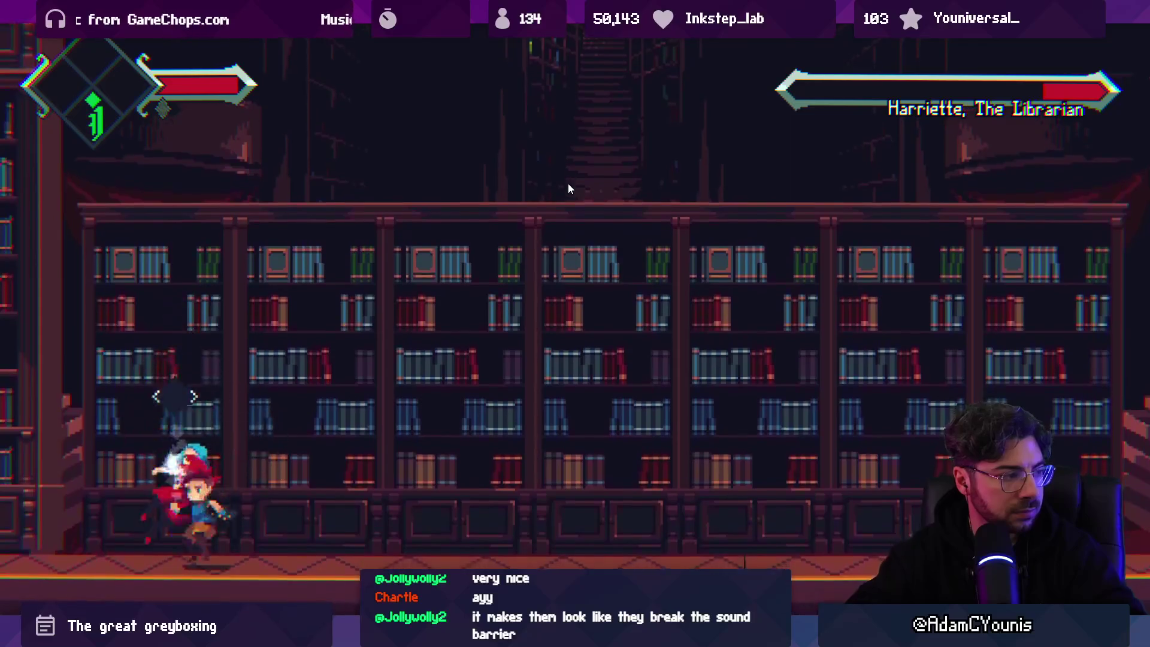
{"action": "key", "text": "Right"}
Slash a thrown book, climb the bookshelves, and land the final blow on Harriette
{"action": "key", "text": "space"}
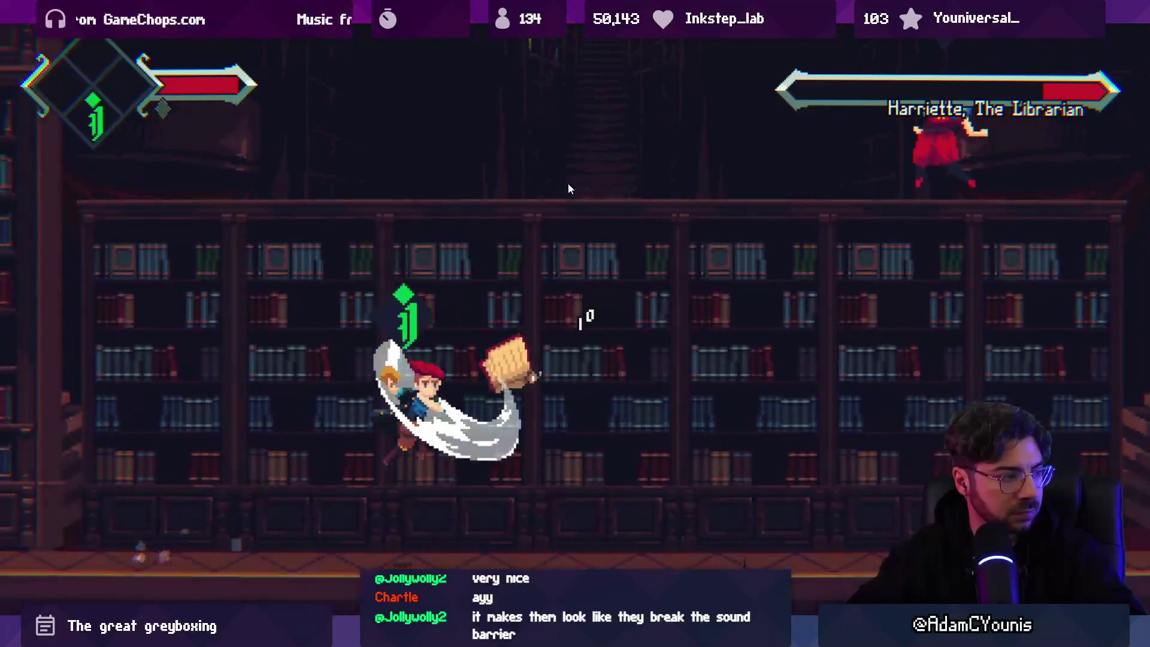
{"action": "key", "text": "Right"}
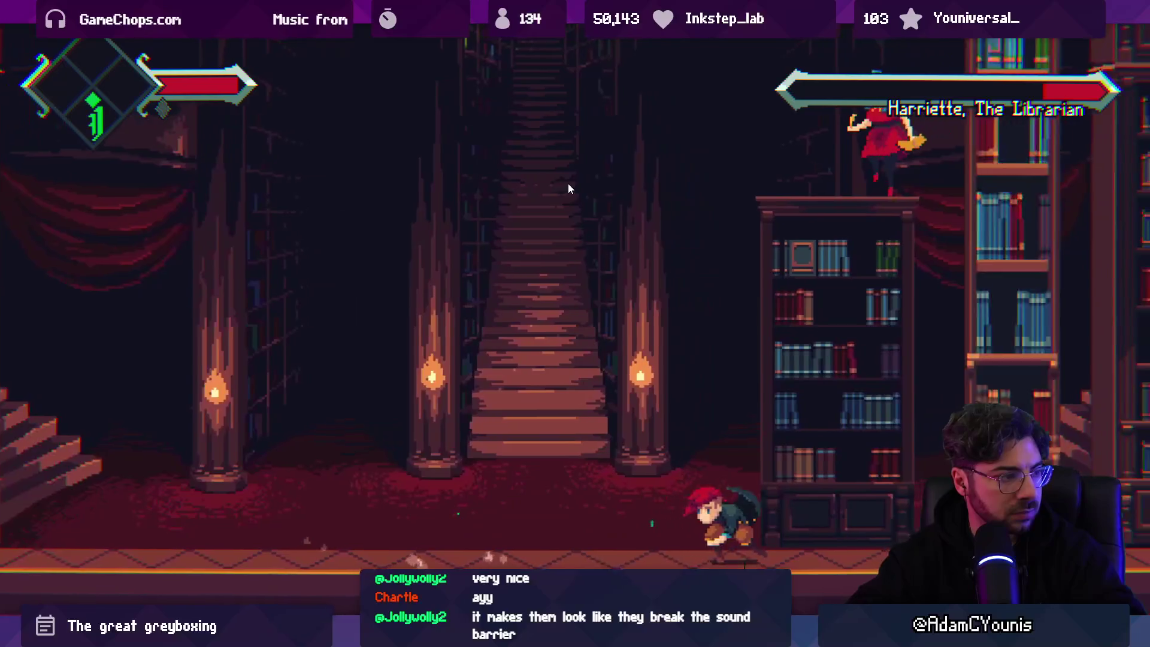
{"action": "key", "text": "Up"}
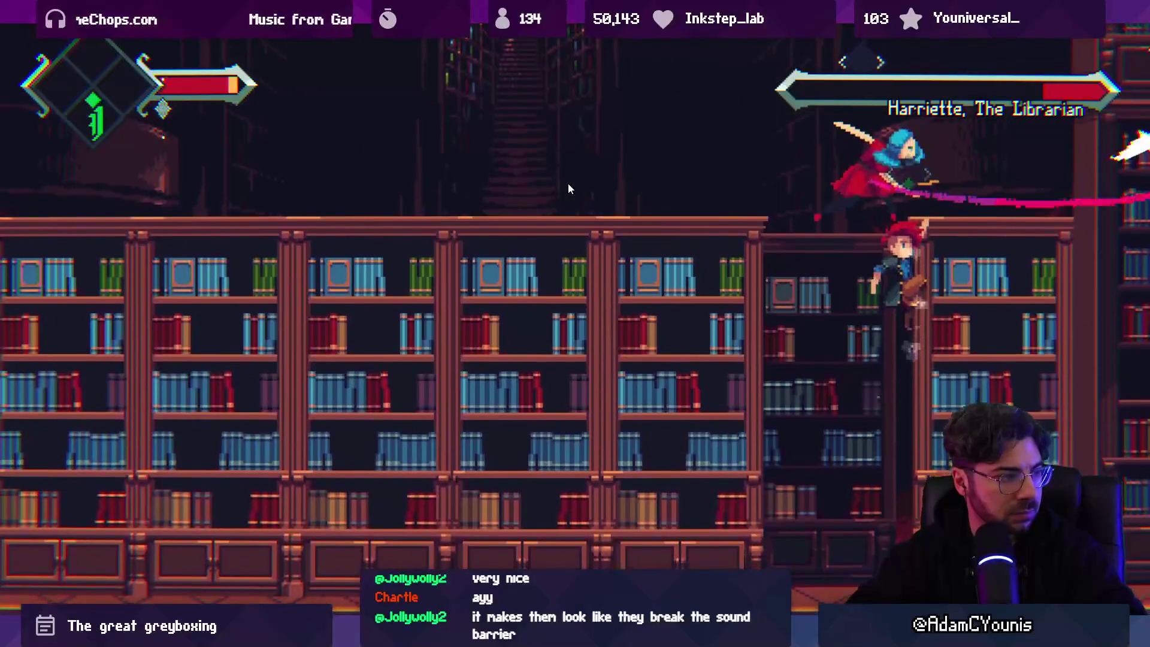
{"action": "key", "text": "space"}
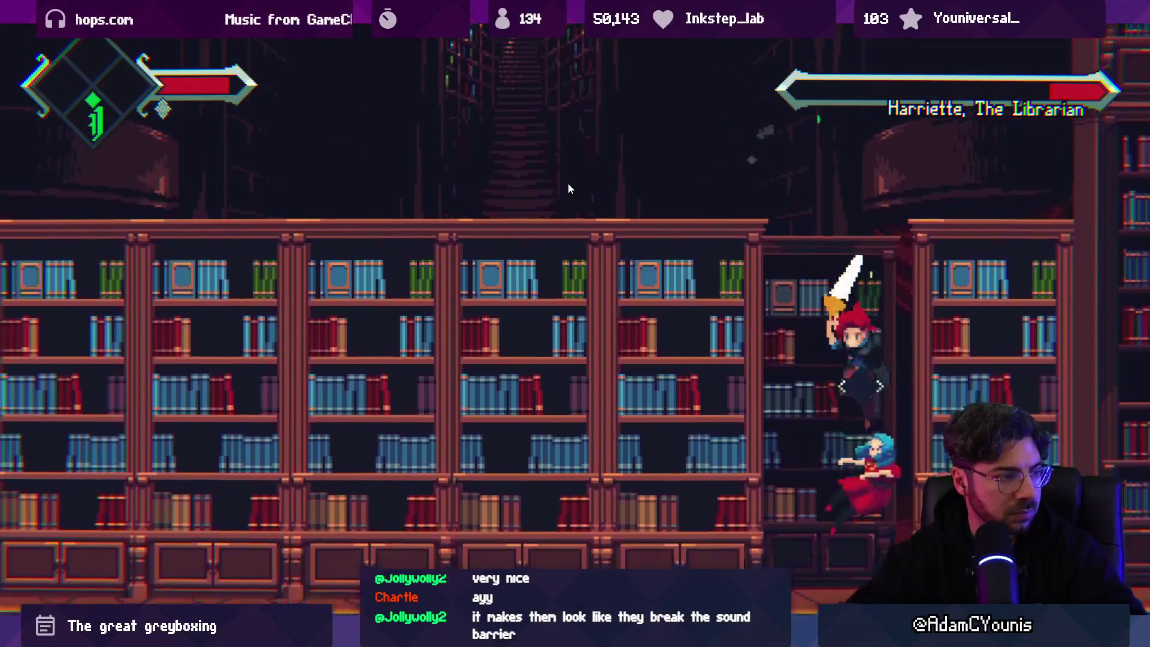
{"action": "key", "text": "space"}
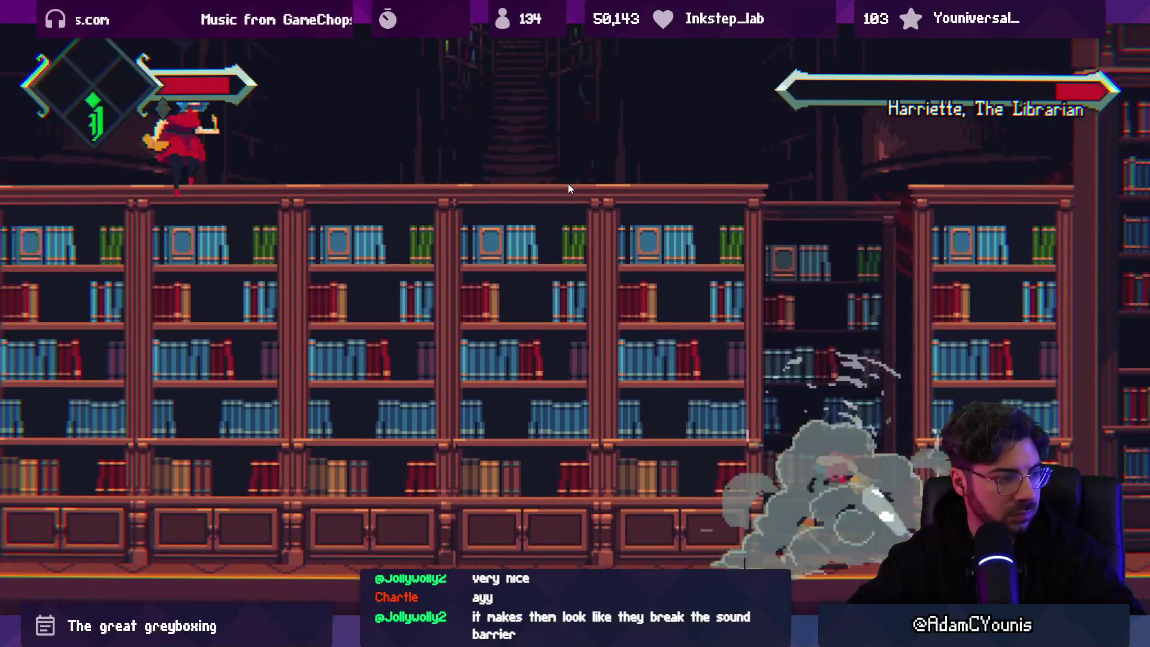
{"action": "key", "text": "space"}
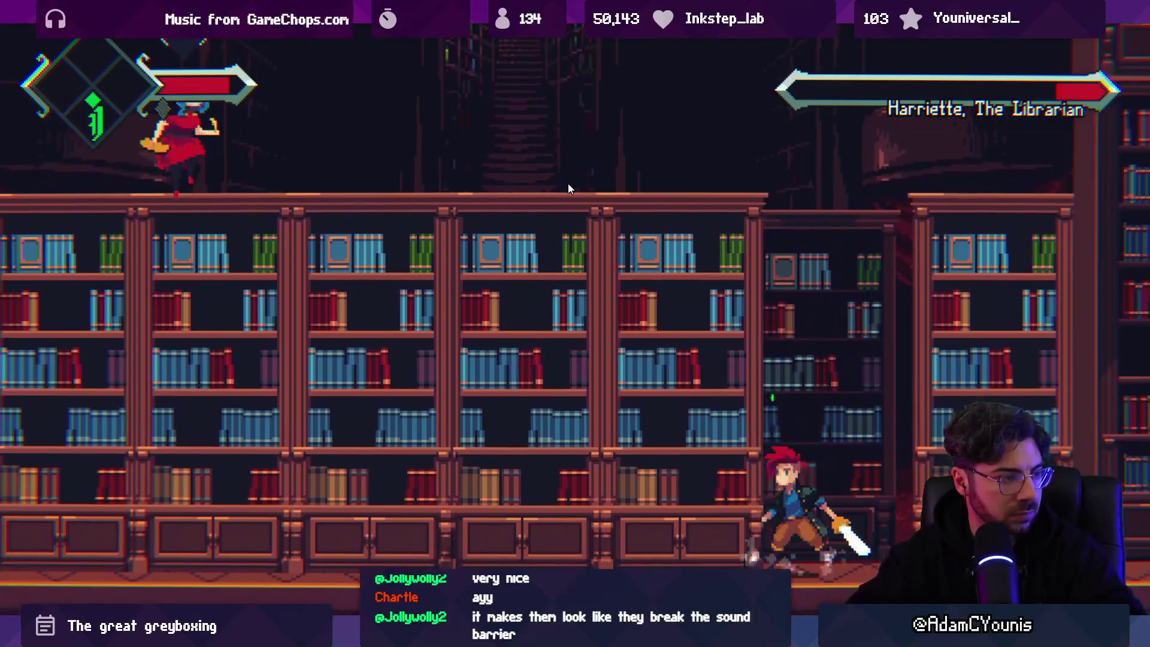
{"action": "key", "text": "space"}
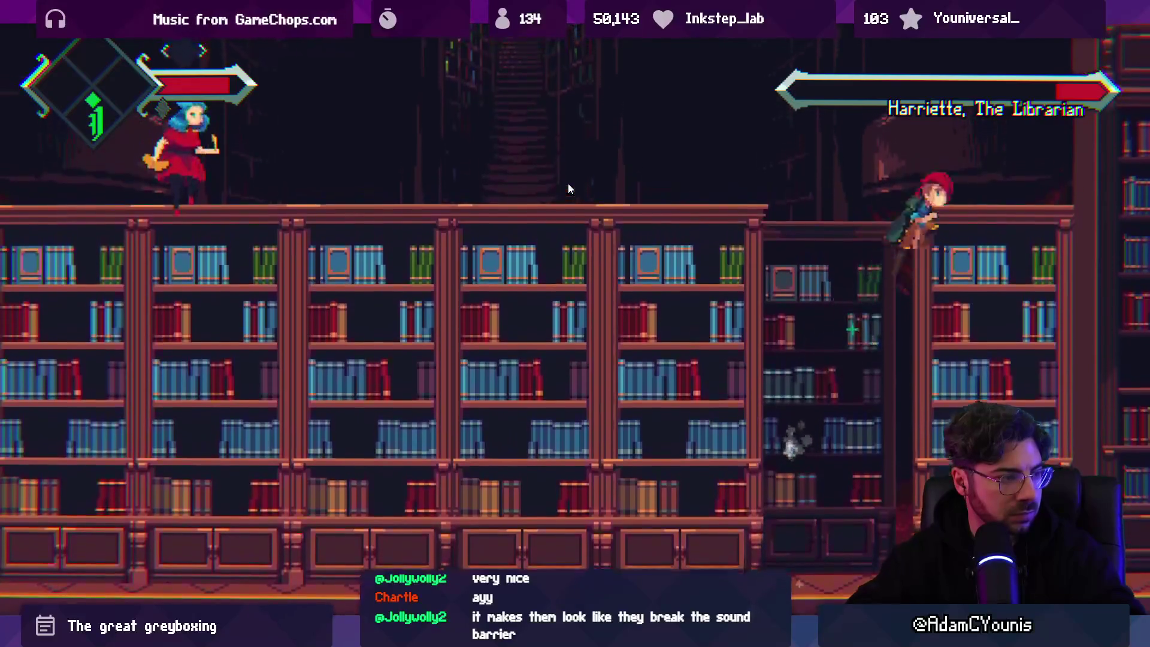
{"action": "key", "text": "space"}
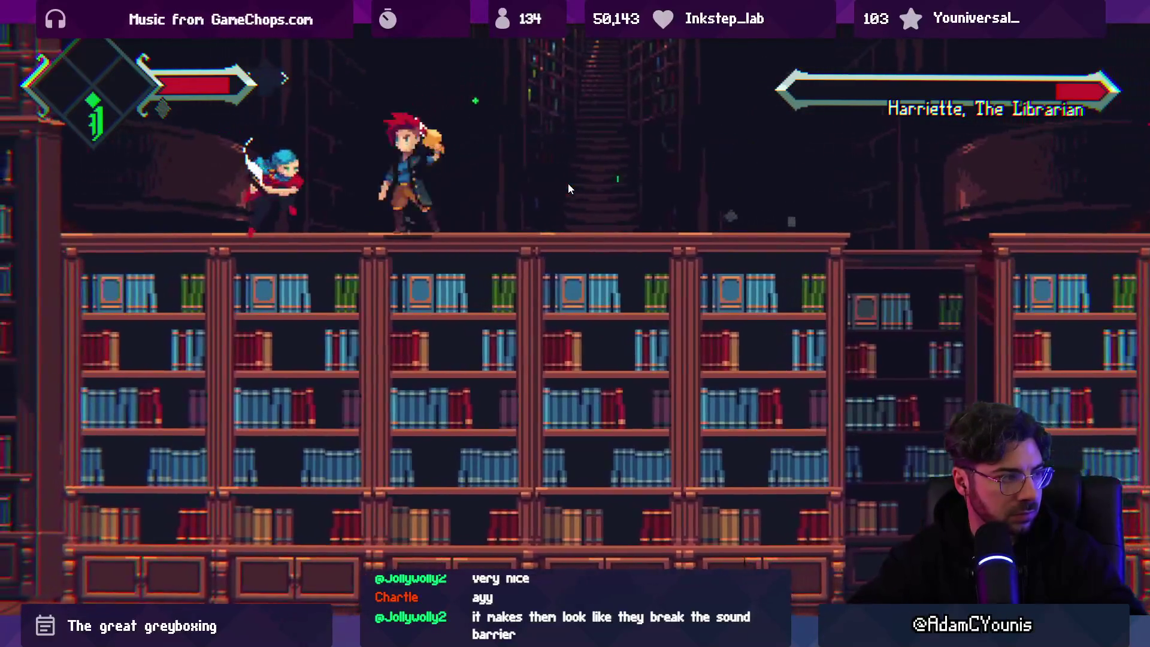
{"action": "key", "text": "x"}
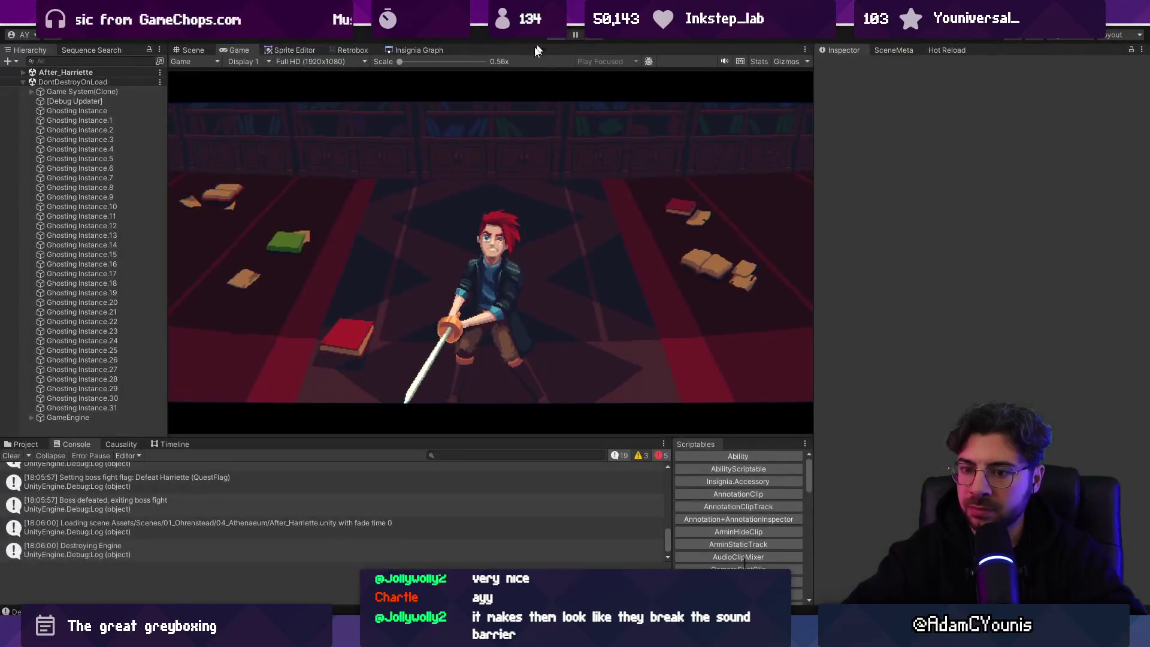
Stop the playtest, view the Project assets, then select Fork's changed files from Mess down
{"action": "left_click", "coordinate": [108, 505]}
{"action": "left_click", "coordinate": [24, 444]}
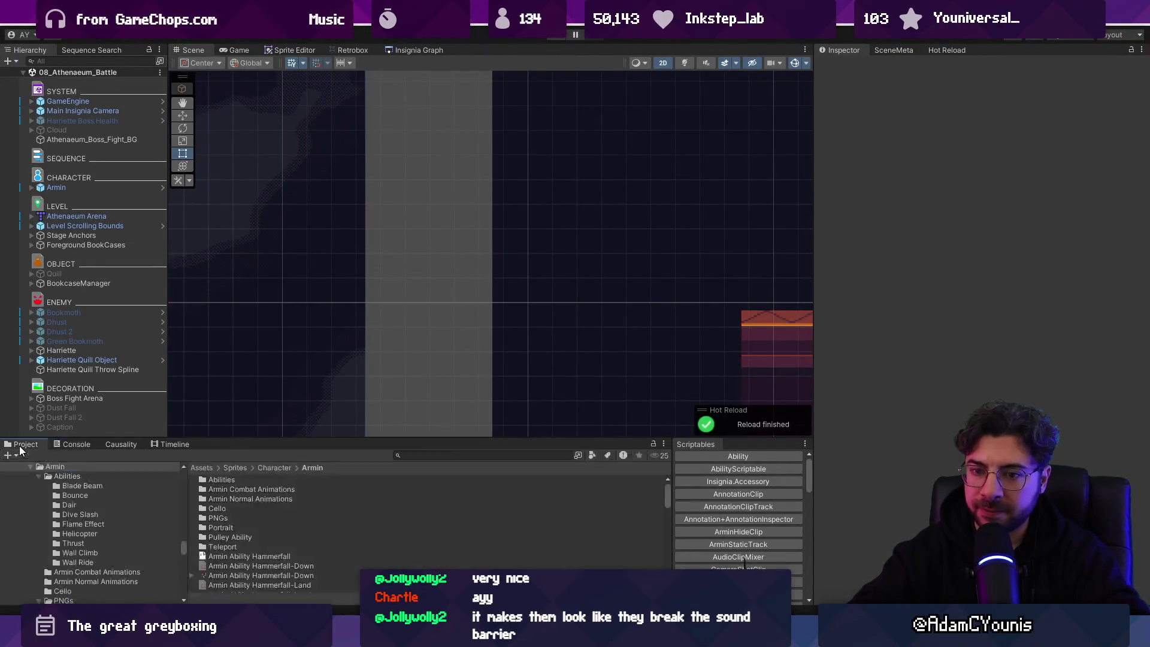
{"action": "scroll", "coordinate": [602, 255], "scroll_direction": "down", "scroll_amount": 10}
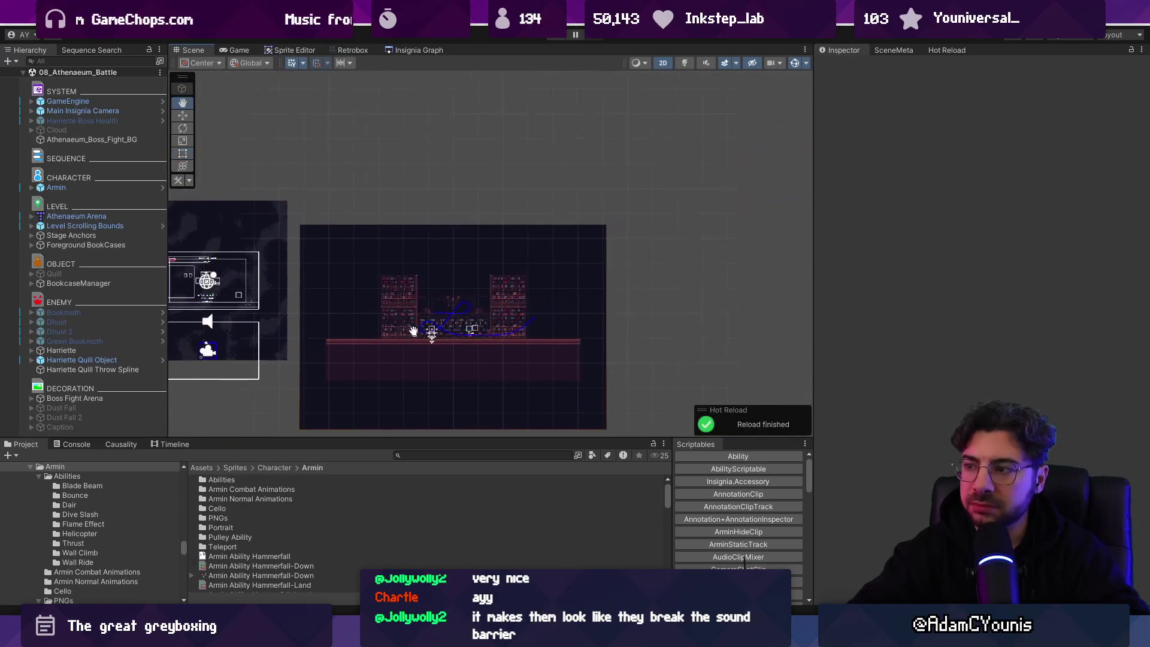
{"action": "scroll", "coordinate": [439, 345], "scroll_direction": "up", "scroll_amount": 2}
{"action": "scroll", "coordinate": [437, 345], "scroll_direction": "up", "scroll_amount": 3}
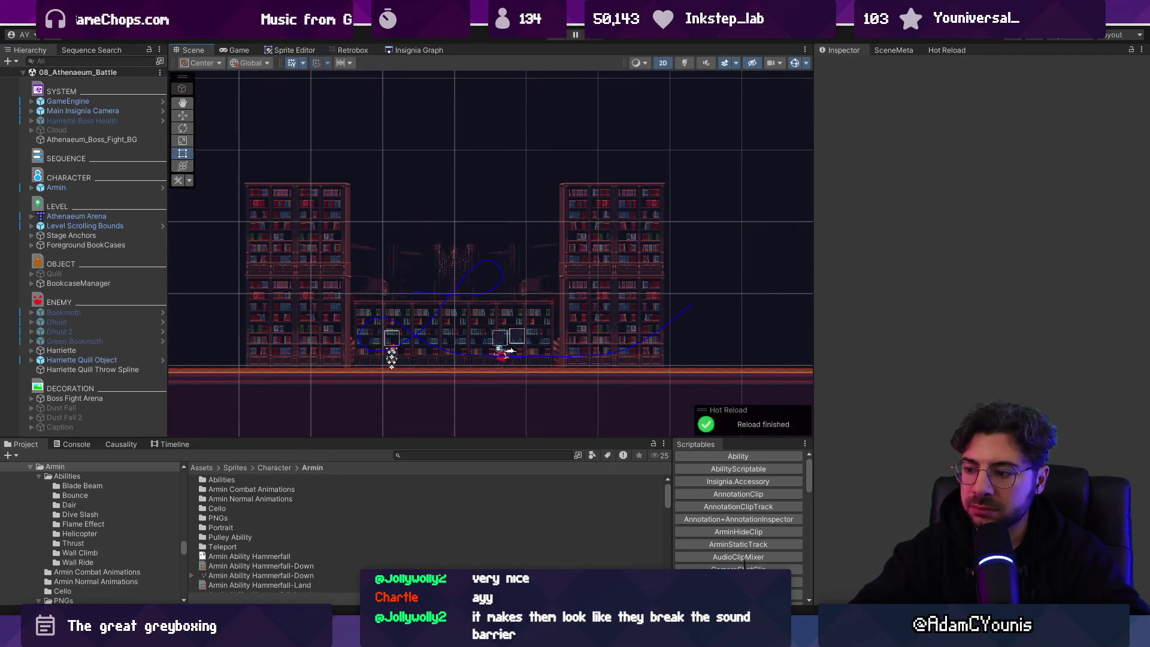
{"action": "key", "text": "alt+Tab"}
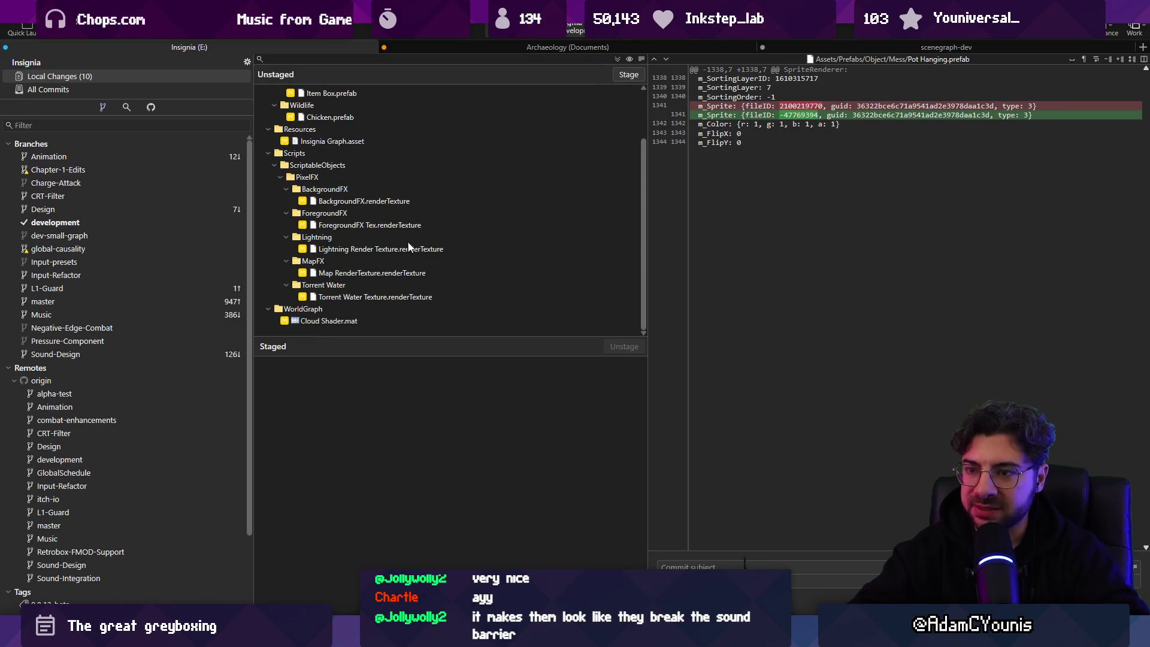
{"action": "left_click", "coordinate": [370, 318]}
Discard the BackgroundFX render-texture and Cloud Shader.mat changes in Fork
{"action": "scroll", "coordinate": [389, 210], "scroll_direction": "up", "scroll_amount": 2}
{"action": "left_click", "coordinate": [397, 134], "text": "shift"}
{"action": "left_click", "coordinate": [367, 177]}
{"action": "double_click", "coordinate": [368, 246]}
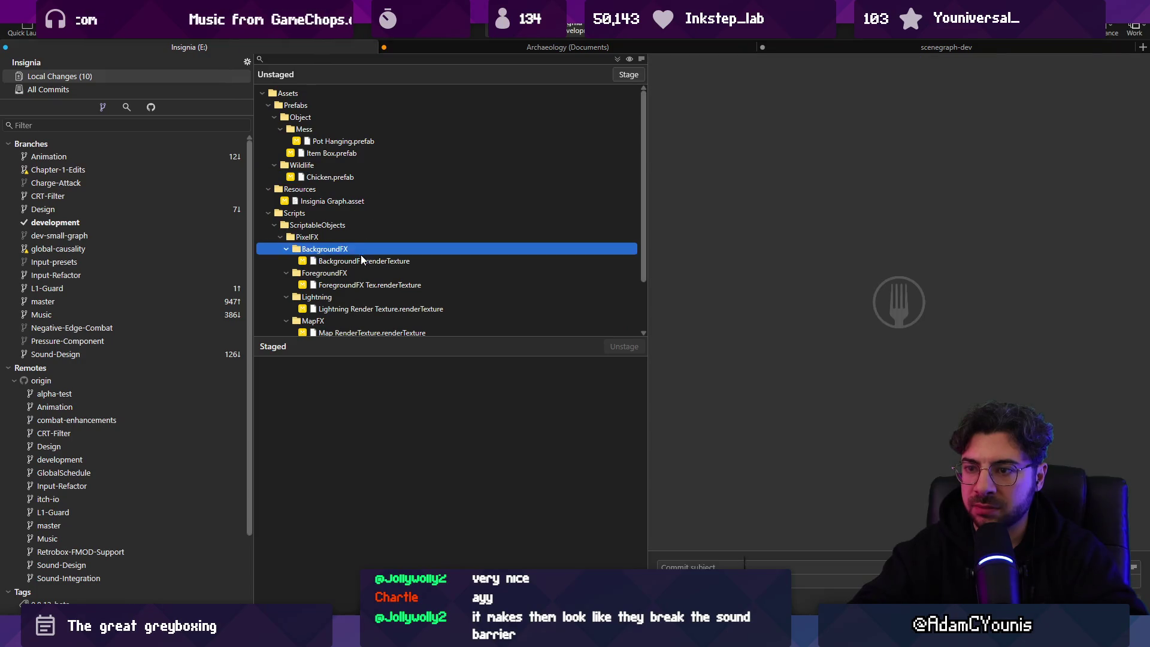
{"action": "left_click", "coordinate": [349, 323], "text": "shift"}
{"action": "left_click", "coordinate": [346, 413]}
{"action": "double_click", "coordinate": [350, 425]}
{"action": "left_click", "coordinate": [353, 225]}
{"action": "scroll", "coordinate": [354, 240], "scroll_direction": "down", "scroll_amount": 1}
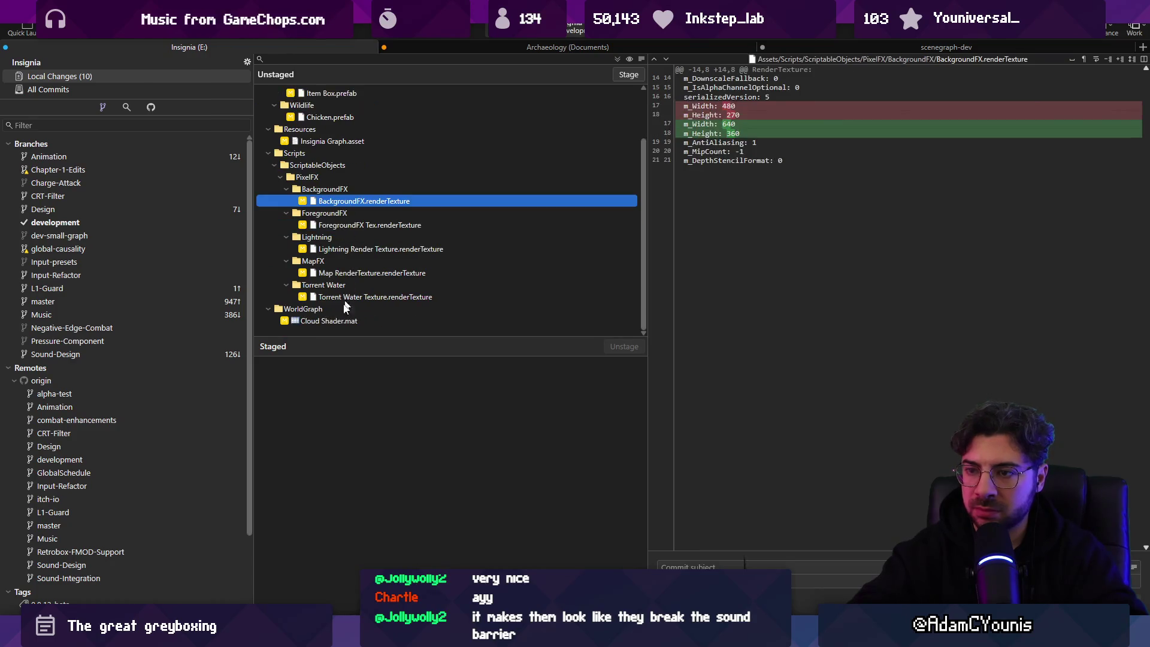
{"action": "left_click", "coordinate": [336, 323], "text": "shift"}
{"action": "key", "text": "Delete"}
{"action": "key", "text": "Return"}
Commit all remaining changes, push development to origin, and reopen Unity's Insignia Graph
{"action": "right_click", "coordinate": [368, 130]}
{"action": "key", "text": "Escape"}
{"action": "left_click", "coordinate": [616, 59]}
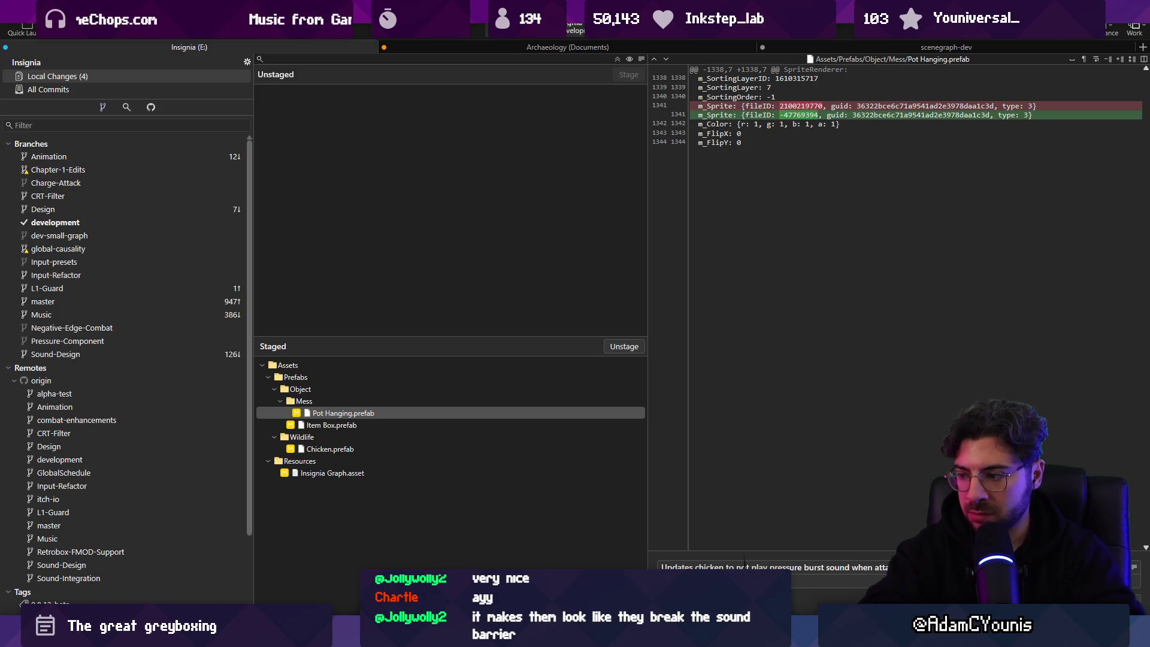
{"action": "key", "text": "ctrl+Return"}
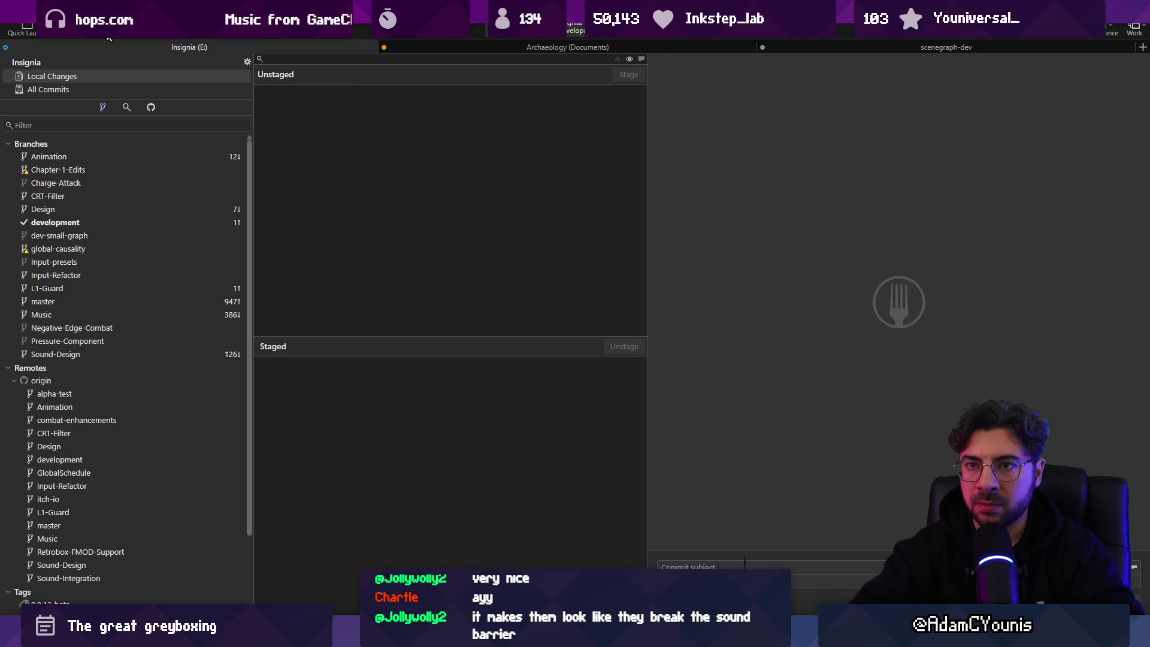
{"action": "left_click", "coordinate": [109, 38]}
{"action": "key", "text": "Escape"}
{"action": "key", "text": "ctrl+shift+p"}
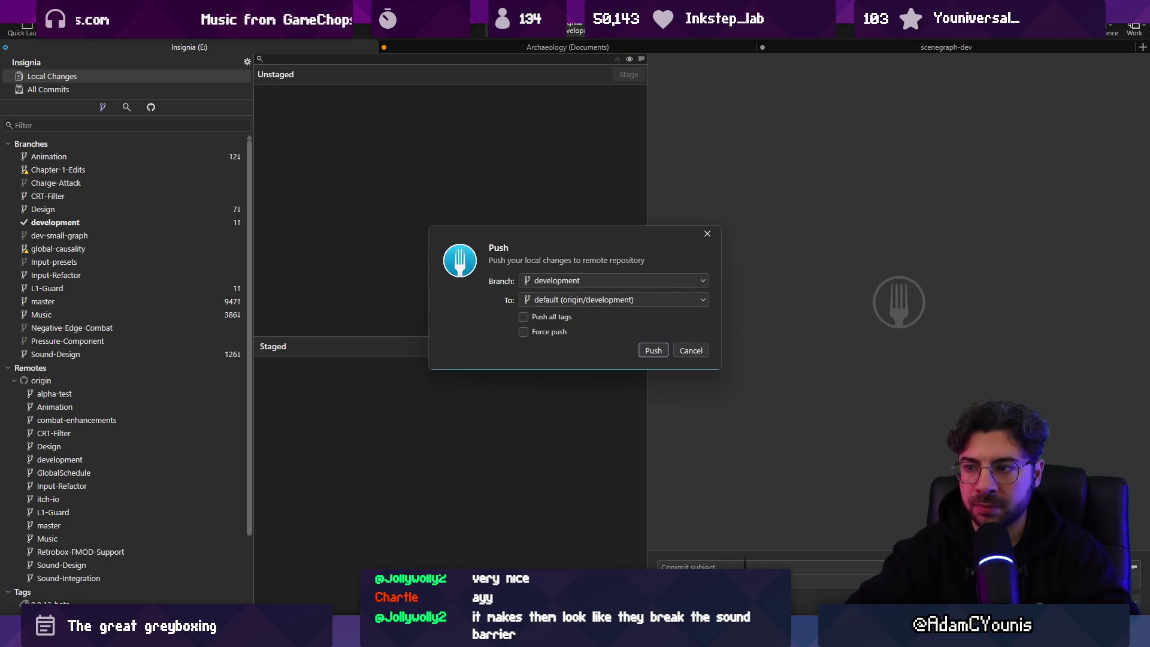
{"action": "key", "text": "Return"}
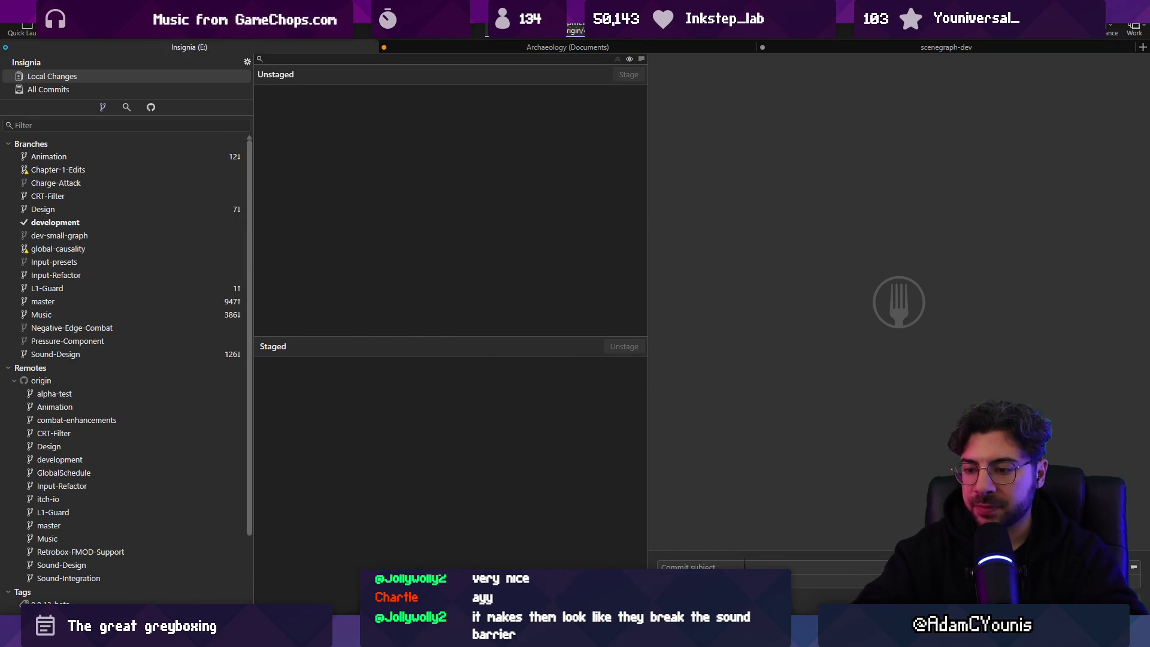
{"action": "key", "text": "alt+Tab"}
{"action": "left_click", "coordinate": [398, 50]}
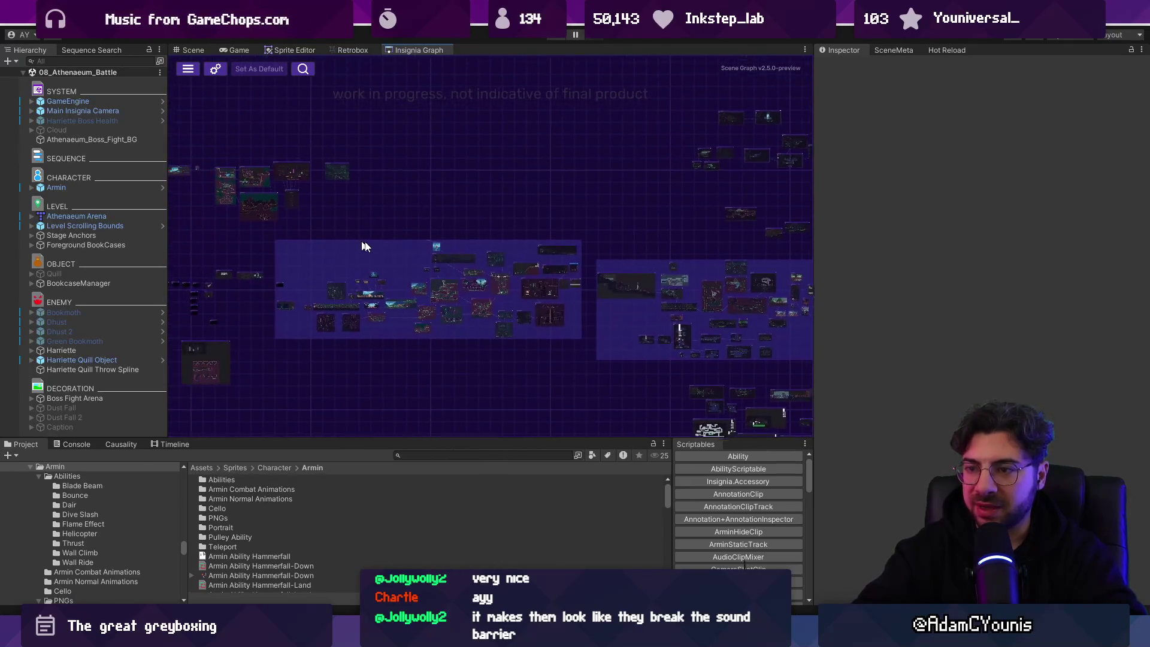
Stop the Ohrenstead Overlook playtest and return to Unity's Scene view
{"action": "scroll", "coordinate": [362, 249], "scroll_direction": "up", "scroll_amount": 10}
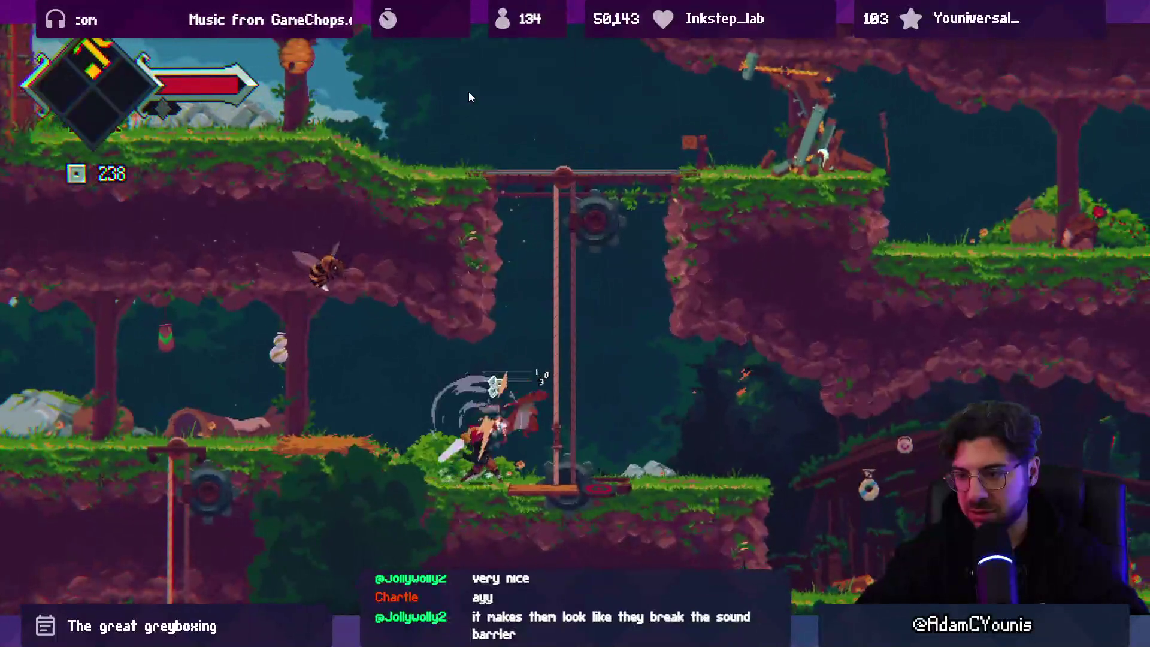
{"action": "key", "text": "ctrl+p"}
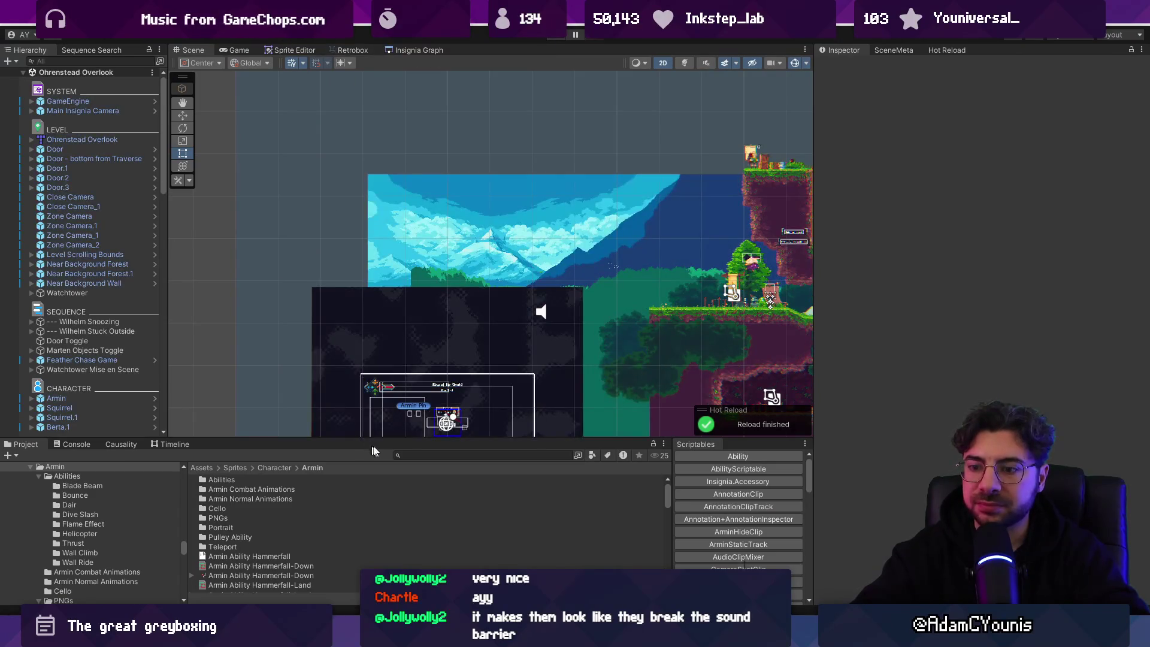
Delete the Slamshell enemy from the Ohrenstead Overlook hierarchy, then switch to the Figma document
{"action": "left_click", "coordinate": [362, 51]}
{"action": "left_click", "coordinate": [408, 49]}
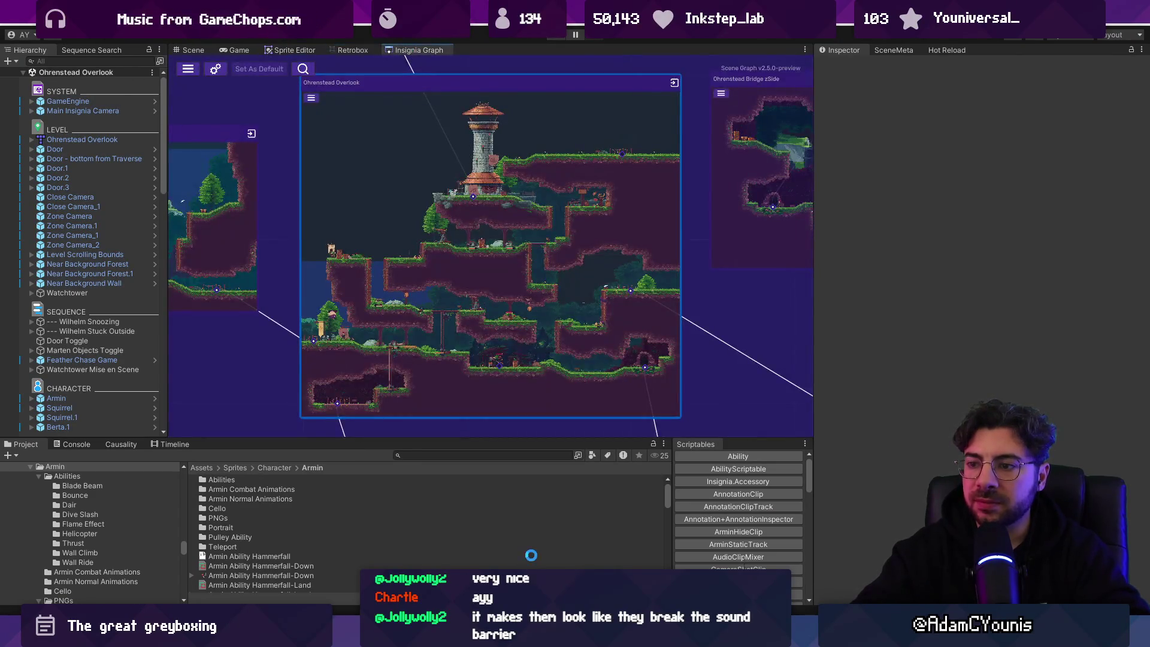
{"action": "scroll", "coordinate": [54, 320], "scroll_direction": "down", "scroll_amount": 15}
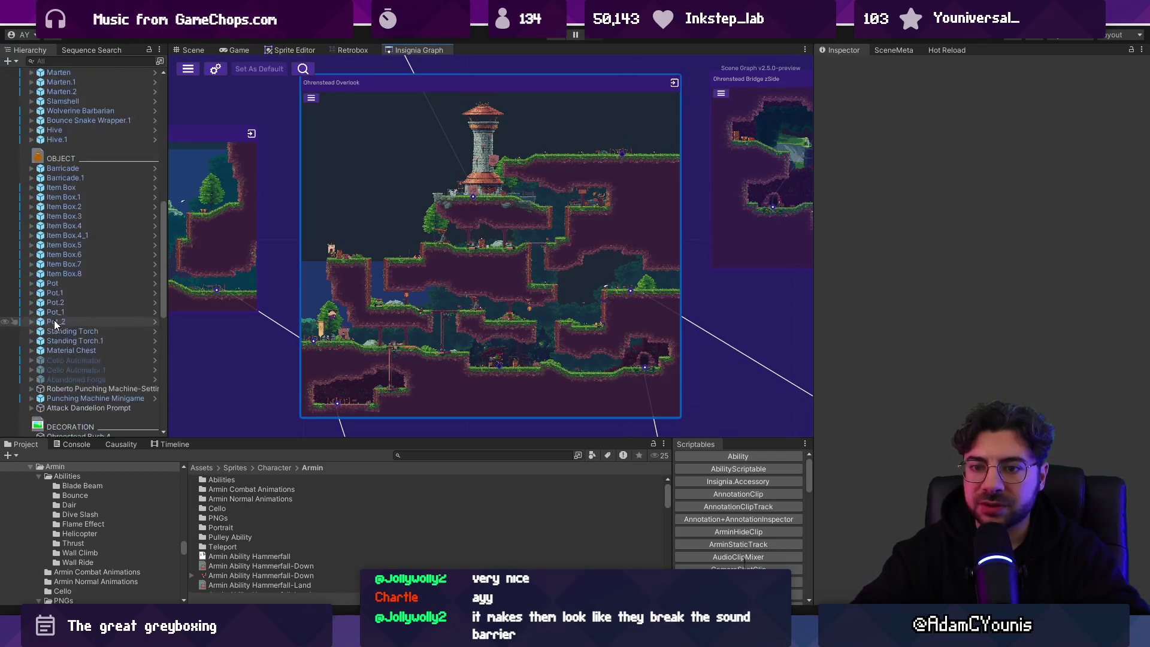
{"action": "scroll", "coordinate": [63, 277], "scroll_direction": "up", "scroll_amount": 10}
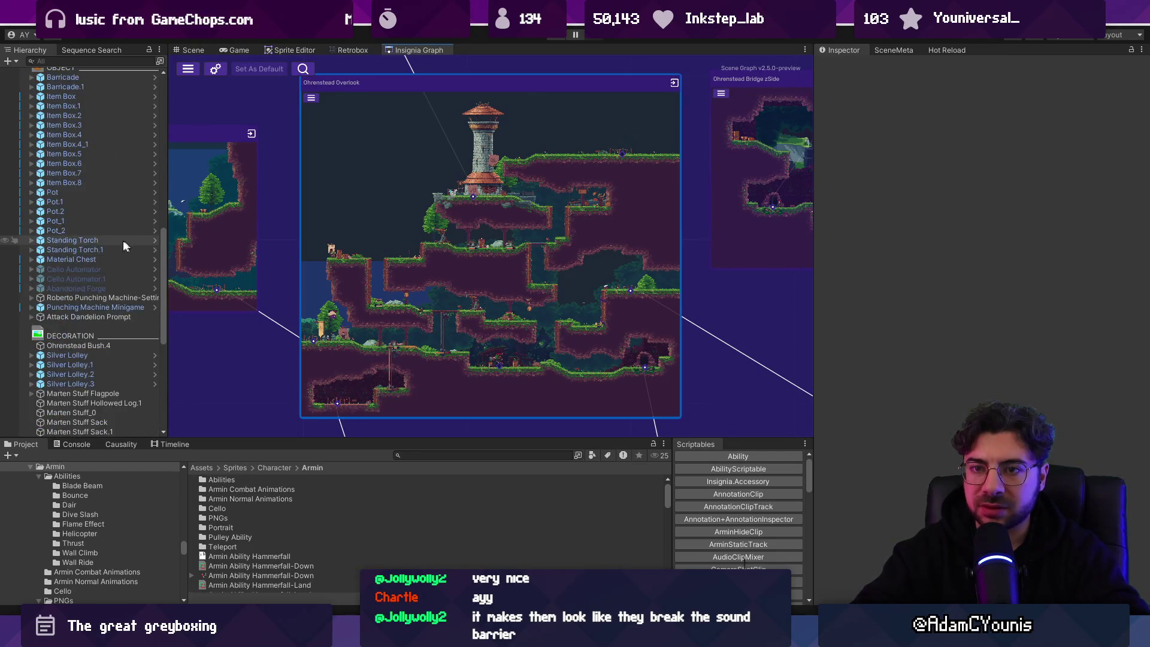
{"action": "left_click", "coordinate": [98, 261]}
{"action": "key", "text": "Delete"}
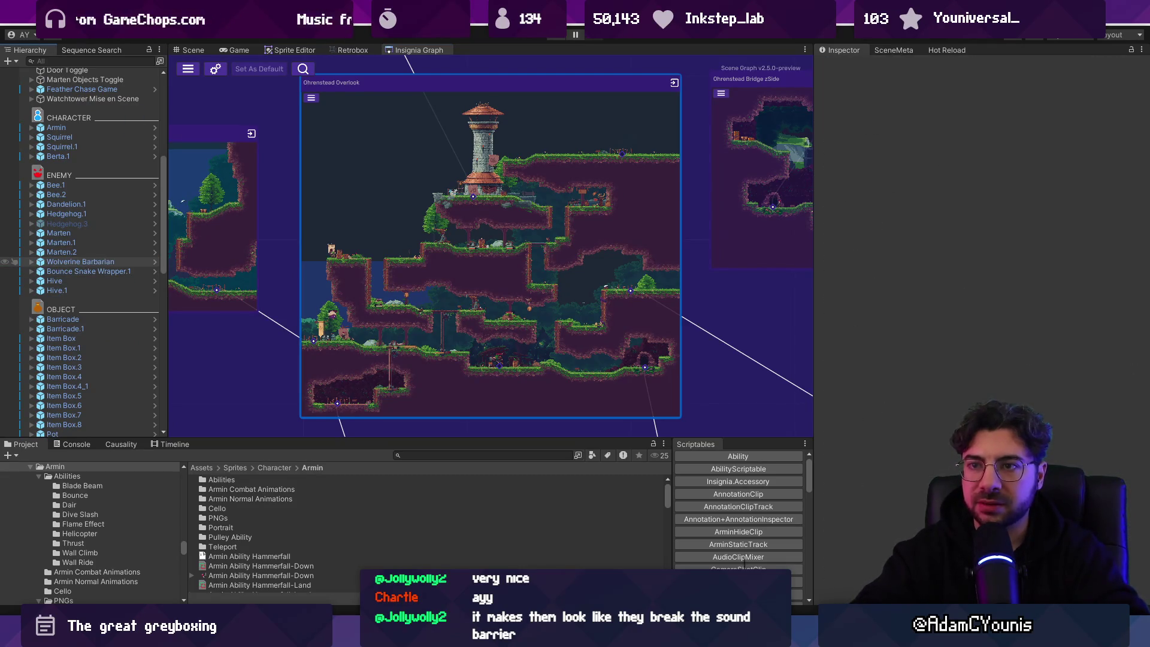
{"action": "left_click", "coordinate": [189, 50]}
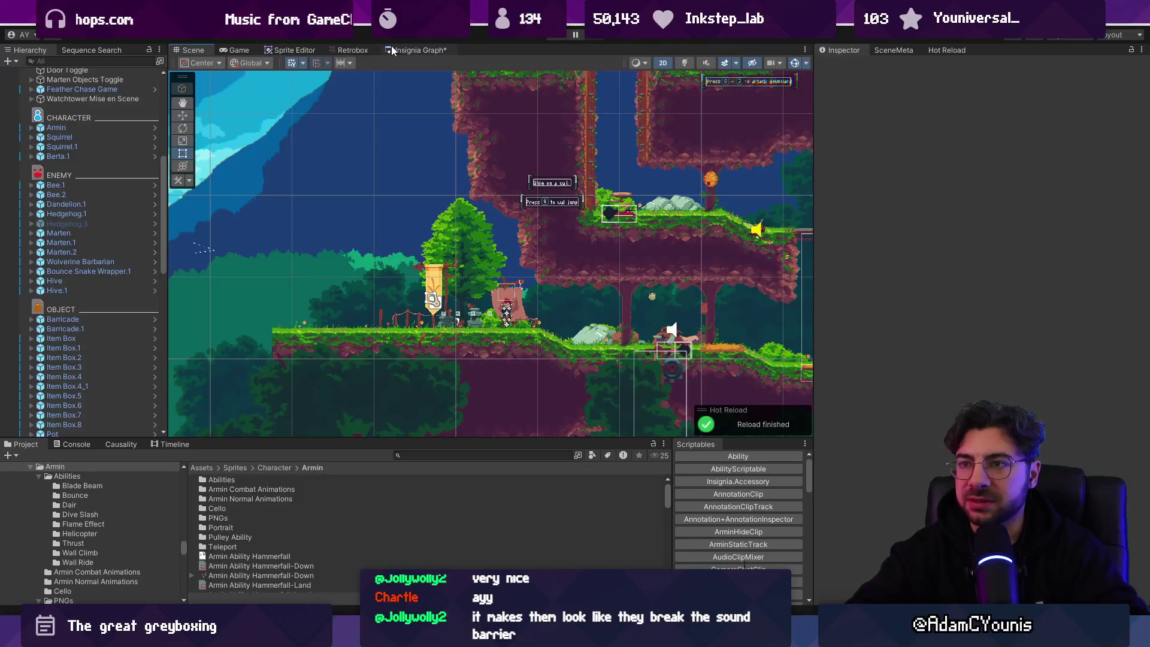
{"action": "key", "text": "alt+Tab"}
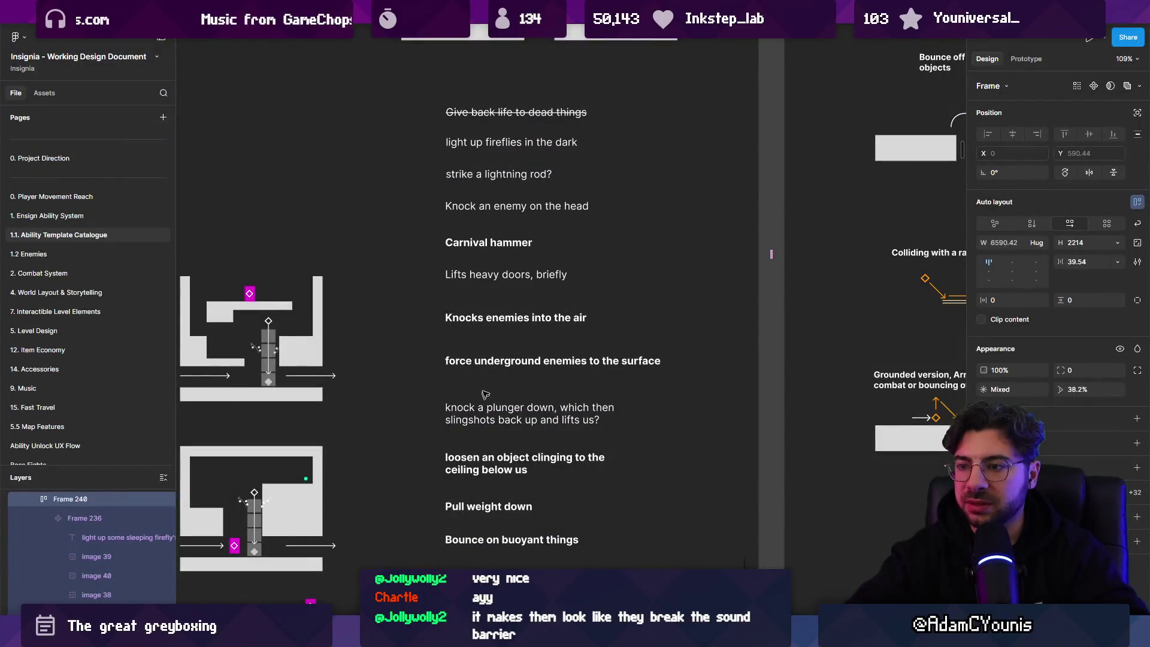
Strike through the first Plunge To Do task in Figma, then return to Unity
{"action": "left_click", "coordinate": [510, 322]}
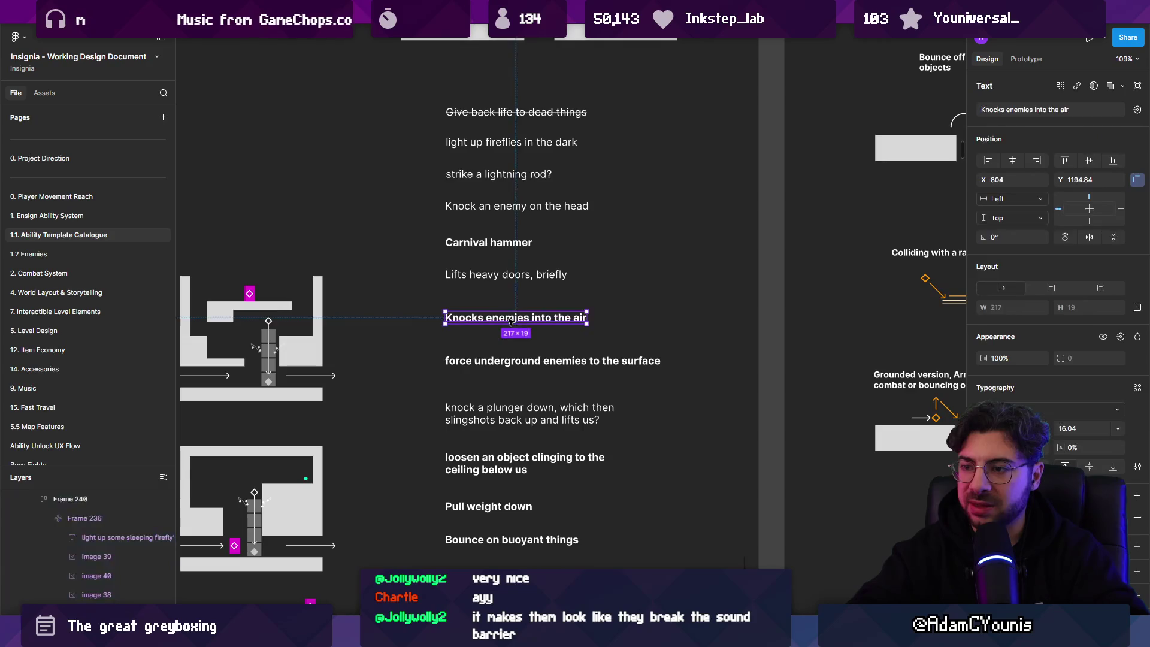
{"action": "scroll", "coordinate": [695, 372], "scroll_direction": "down", "scroll_amount": 15}
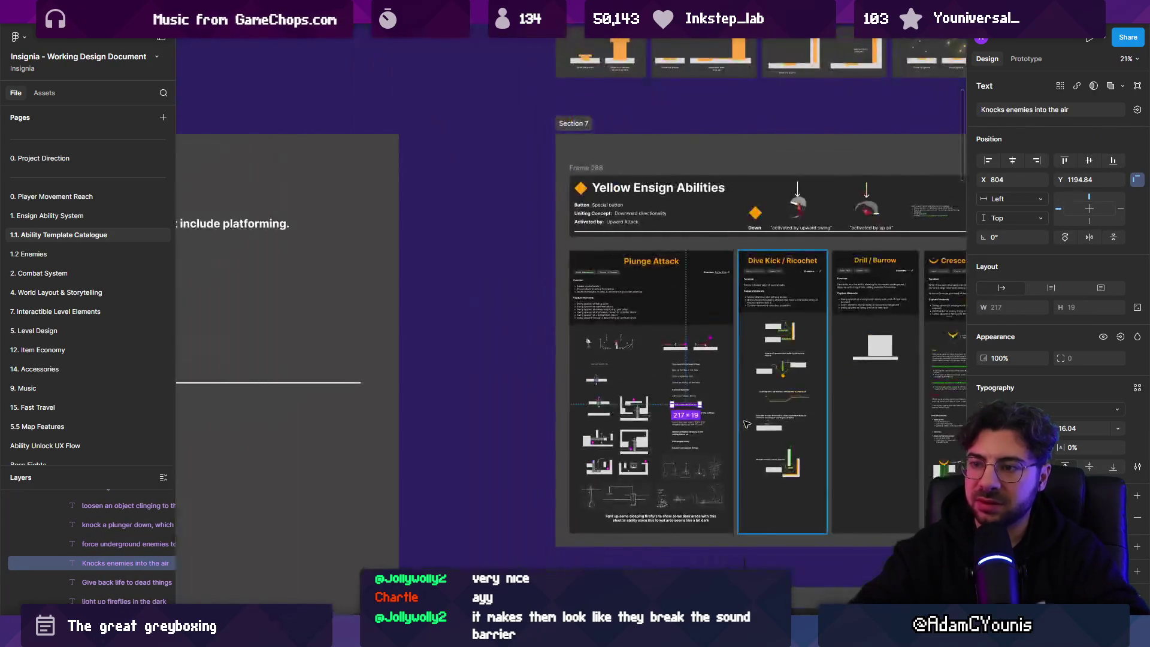
{"action": "scroll", "coordinate": [694, 372], "scroll_direction": "up", "scroll_amount": 10}
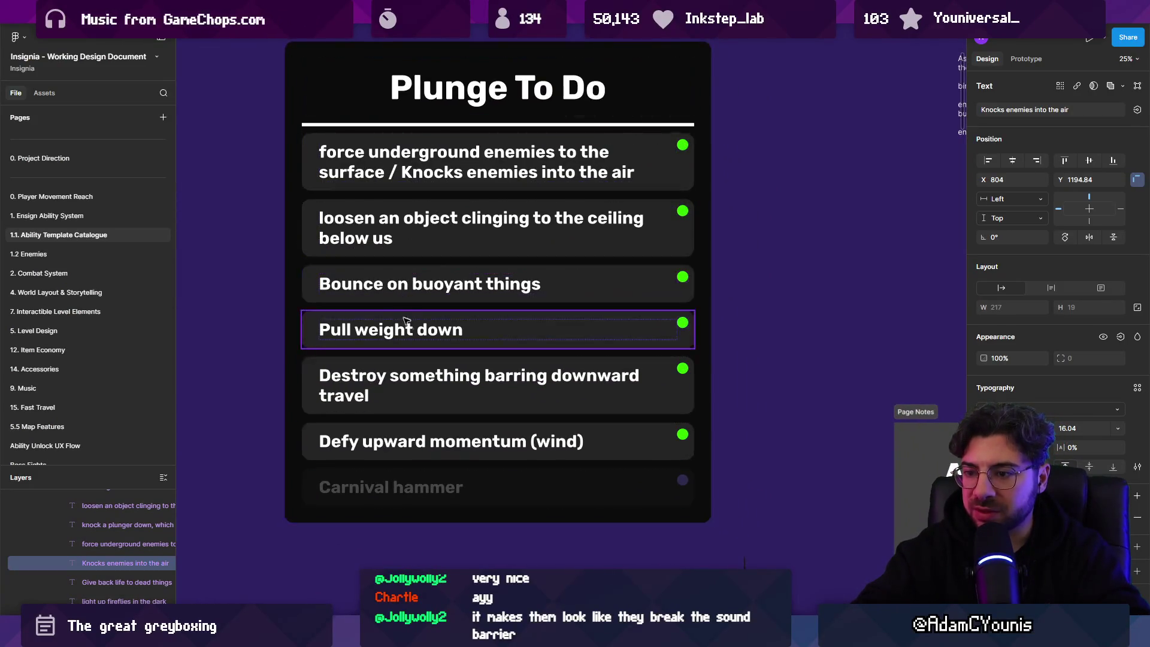
{"action": "left_click", "coordinate": [413, 173]}
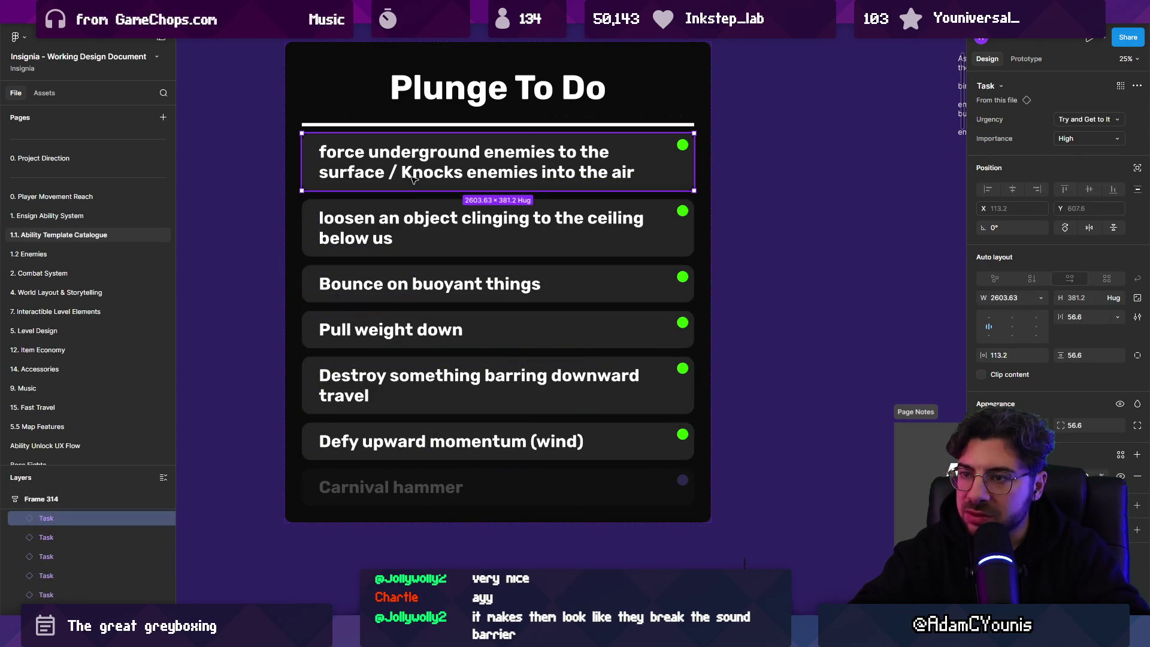
{"action": "key", "text": "ctrl+shift+x"}
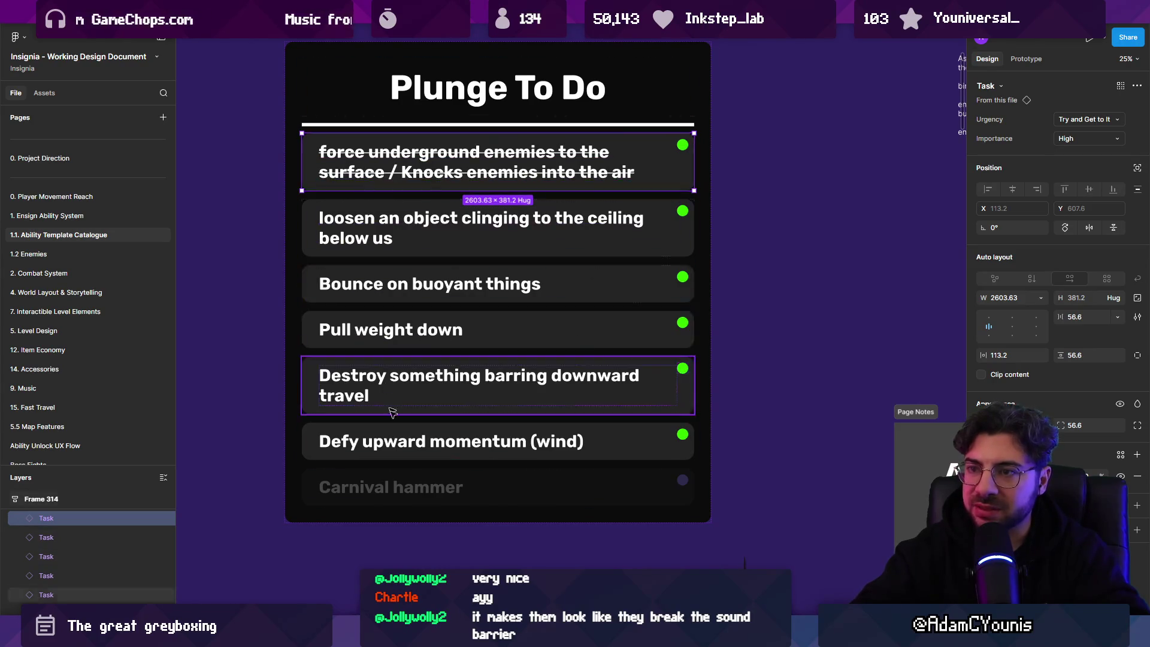
{"action": "key", "text": "alt+Tab"}
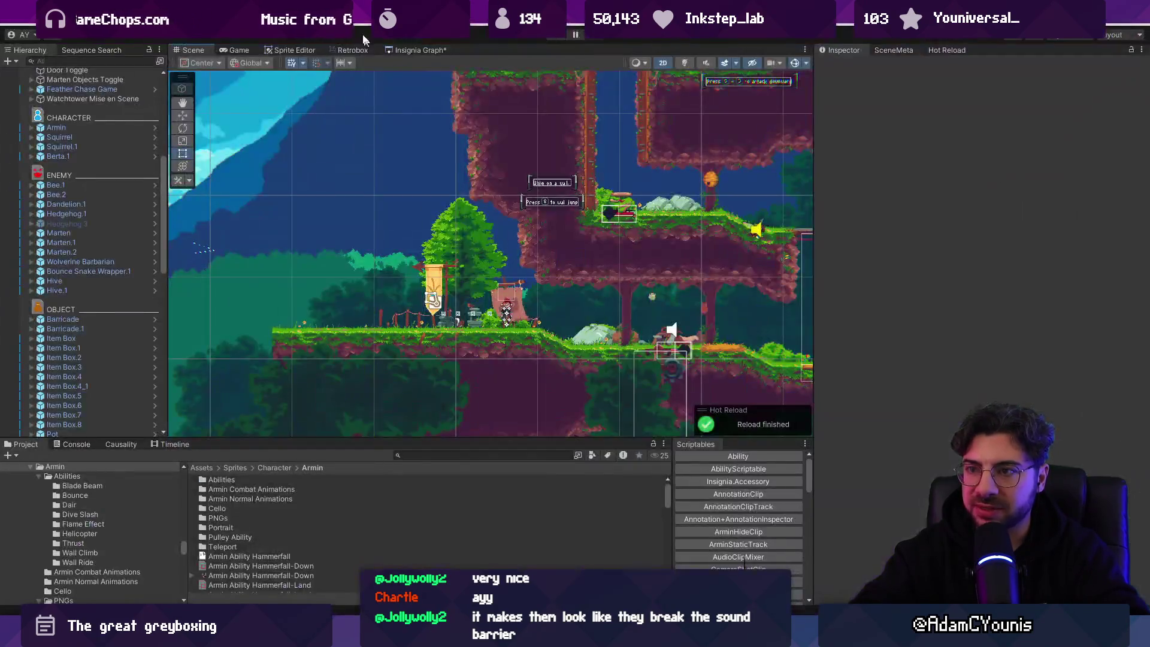
Load Sunless Forest Thicket from the Insignia Graph and run it in play mode
{"action": "left_click", "coordinate": [416, 49]}
{"action": "scroll", "coordinate": [459, 245], "scroll_direction": "down", "scroll_amount": 5}
{"action": "left_click_drag", "start_coordinate": [460, 245], "coordinate": [211, 227]}
{"action": "scroll", "coordinate": [443, 243], "scroll_direction": "up", "scroll_amount": 10}
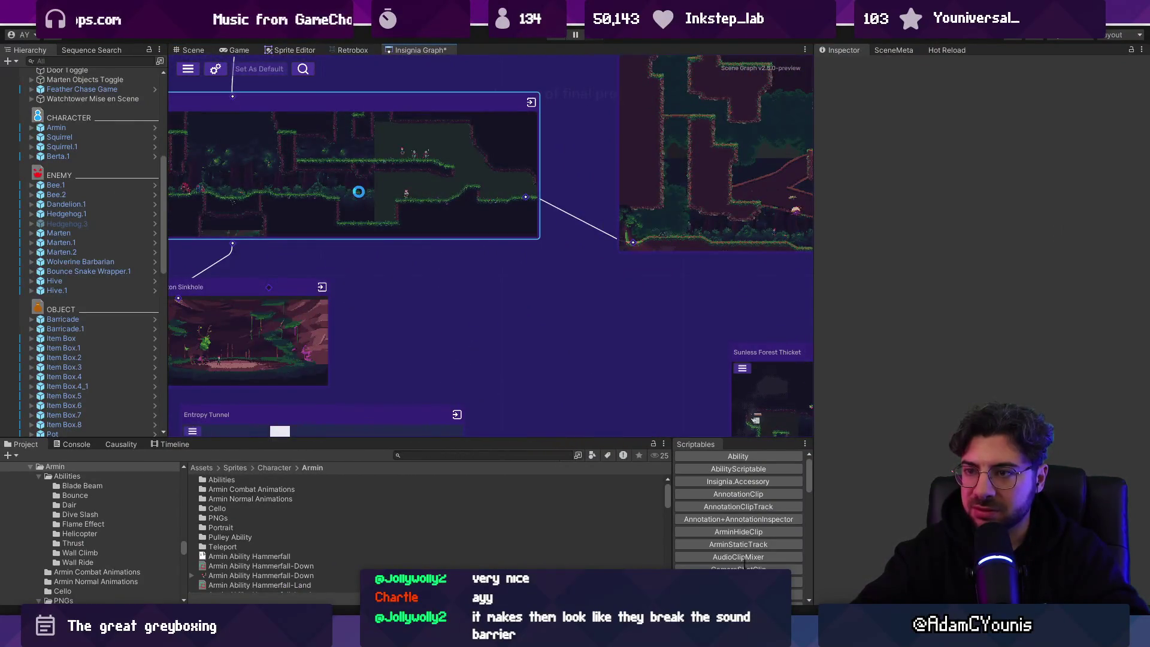
{"action": "double_click", "coordinate": [385, 161]}
{"action": "left_click", "coordinate": [410, 50]}
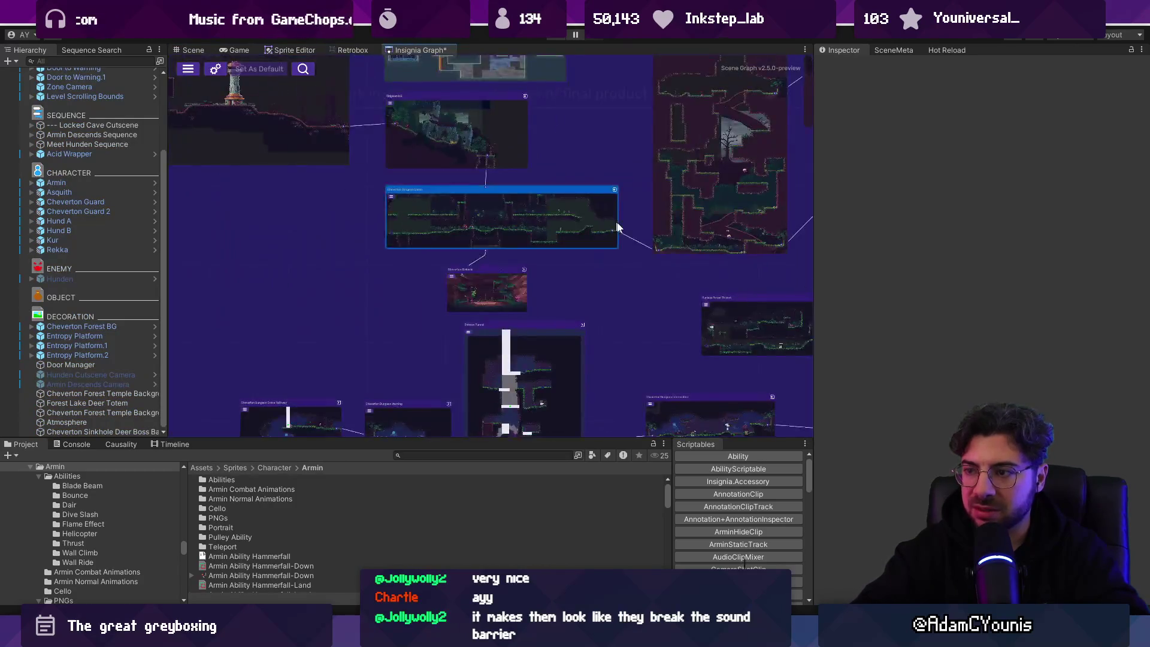
{"action": "double_click", "coordinate": [439, 217]}
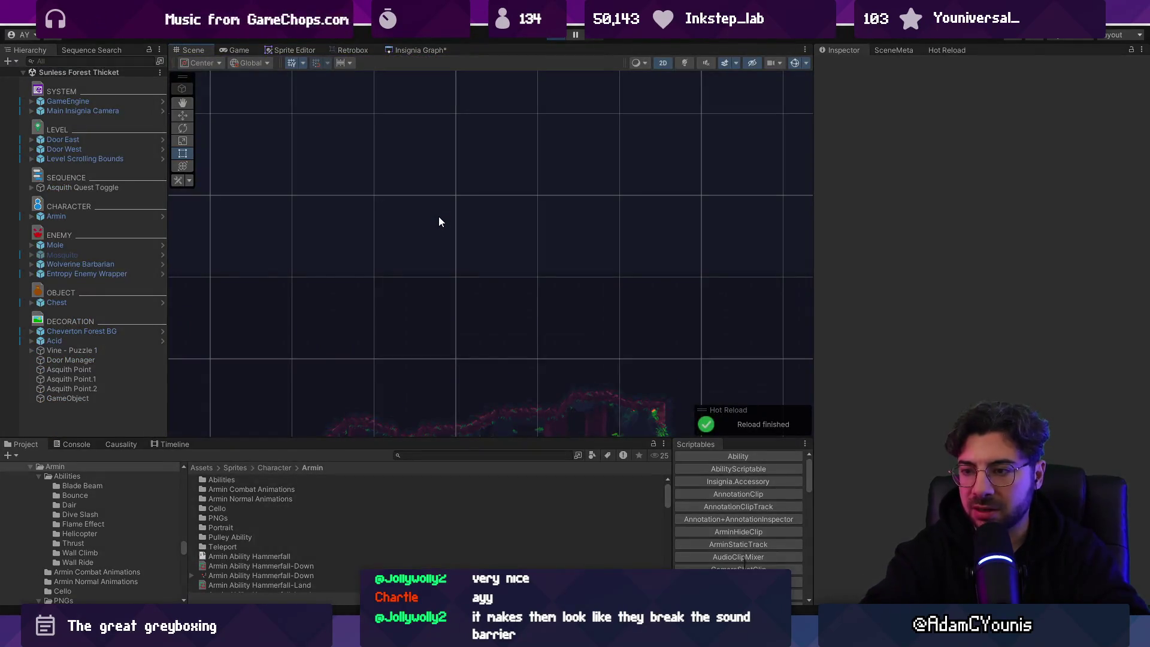
{"action": "key", "text": "x"}
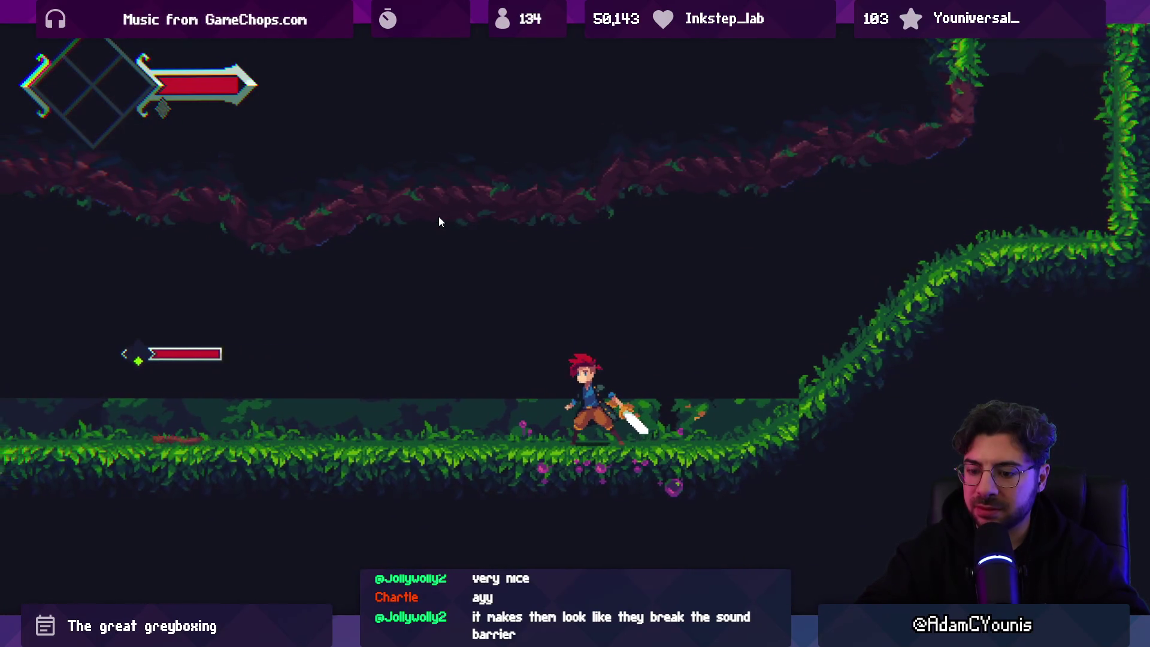
{"action": "key", "text": "shift+space"}
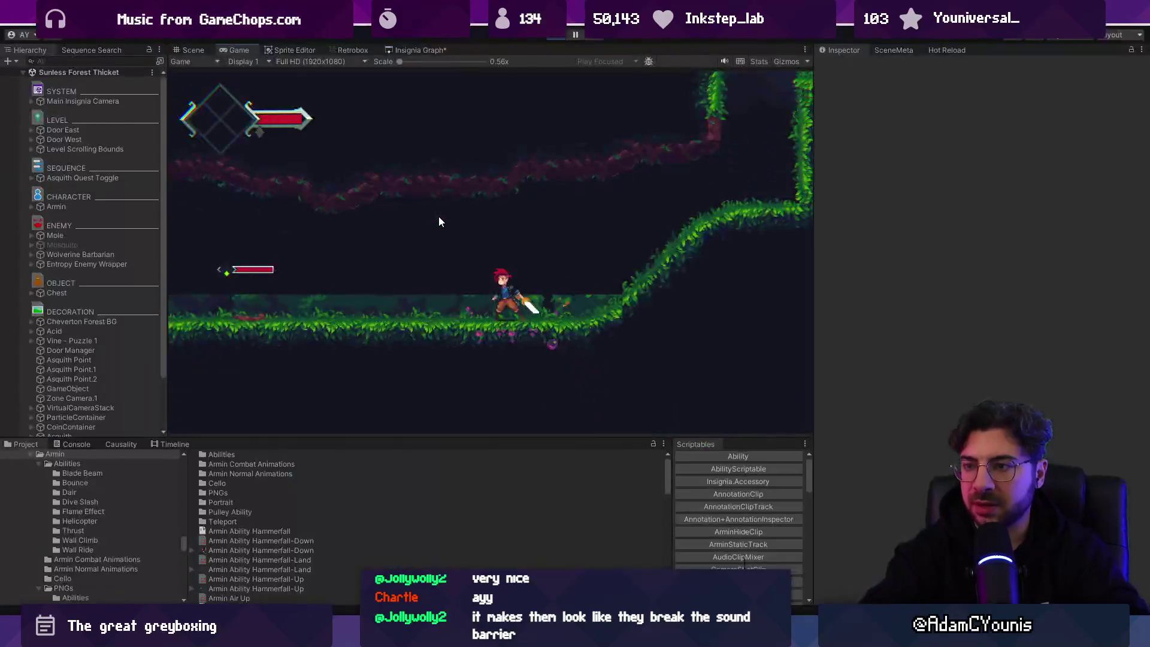
Drag a Slamshell prefab into Sunless Forest Thicket and playtest fighting it
{"action": "key", "text": "ctrl+p"}
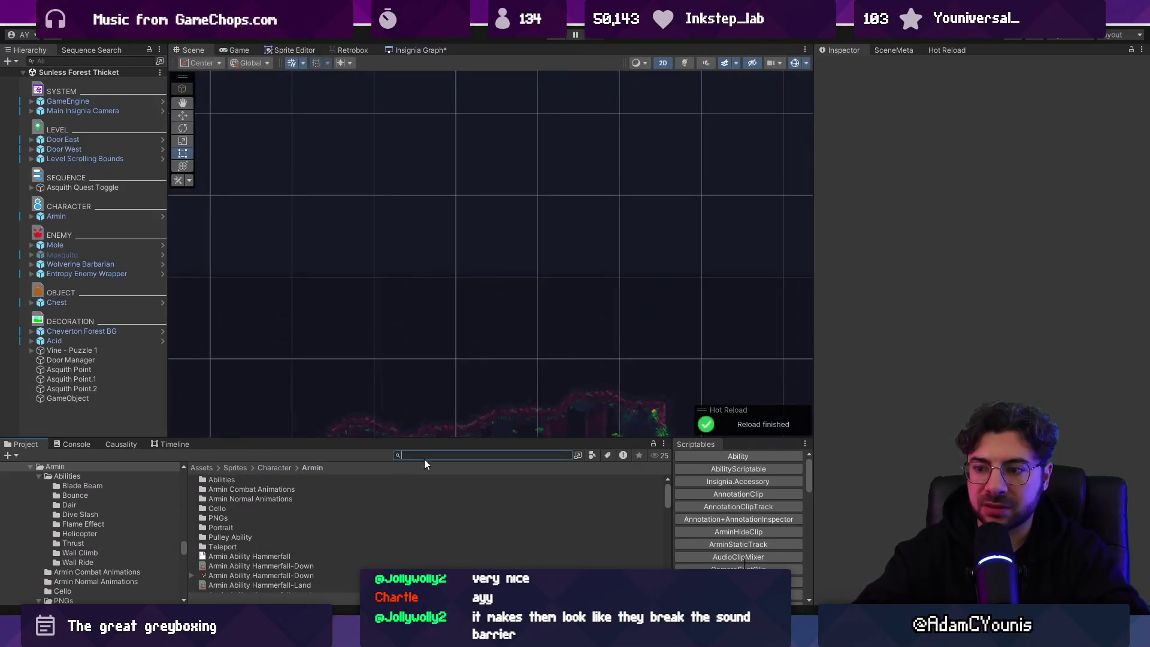
{"action": "type", "text": "sa"}
{"action": "type", "text": "lamsh"}
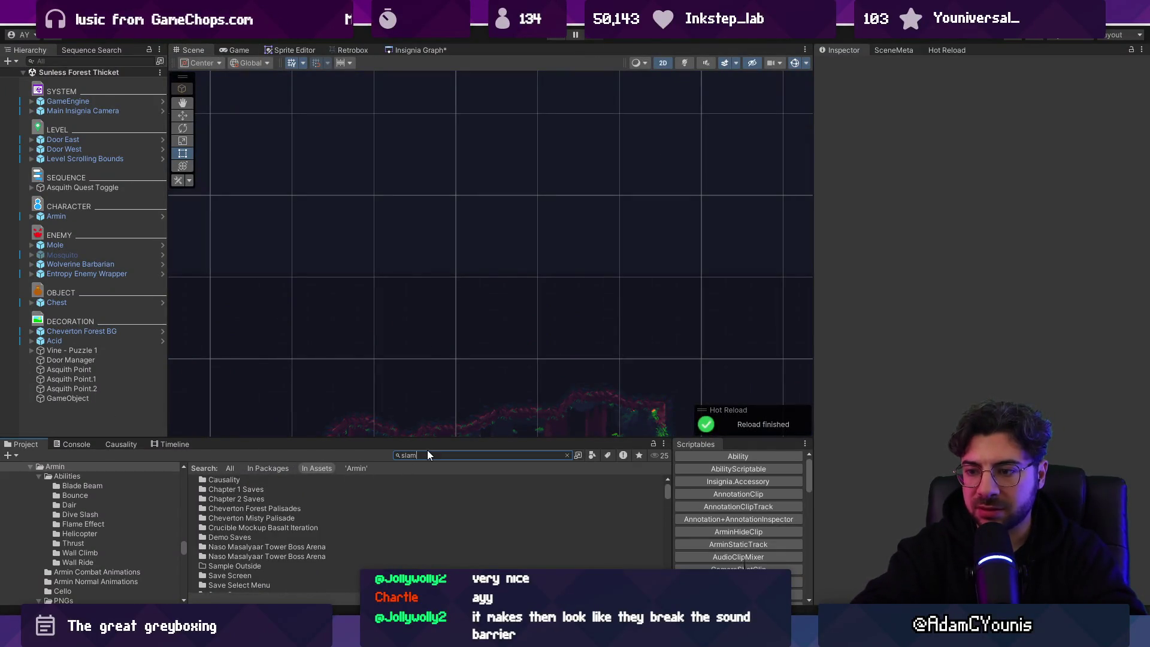
{"action": "mouse_move", "coordinate": [221, 579]}
{"action": "left_mouse_down"}
{"action": "mouse_move", "coordinate": [108, 473]}
{"action": "mouse_move", "coordinate": [82, 408]}
{"action": "left_mouse_up"}
{"action": "scroll", "coordinate": [180, 245], "scroll_direction": "down", "scroll_amount": 10}
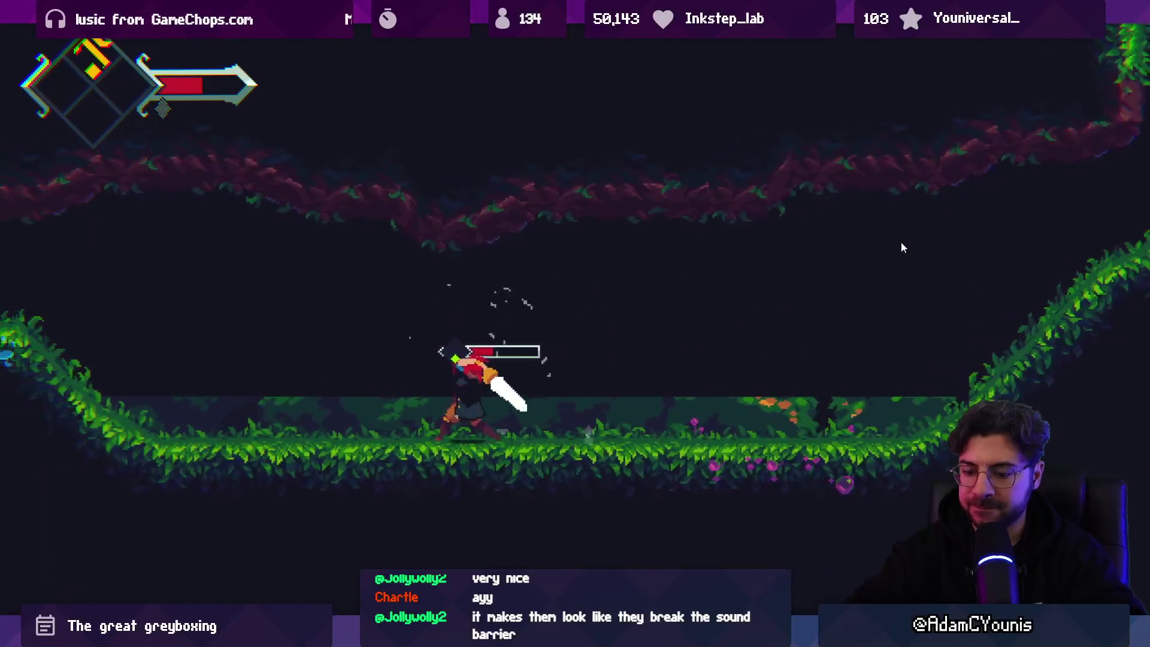
{"action": "key", "text": "F11"}
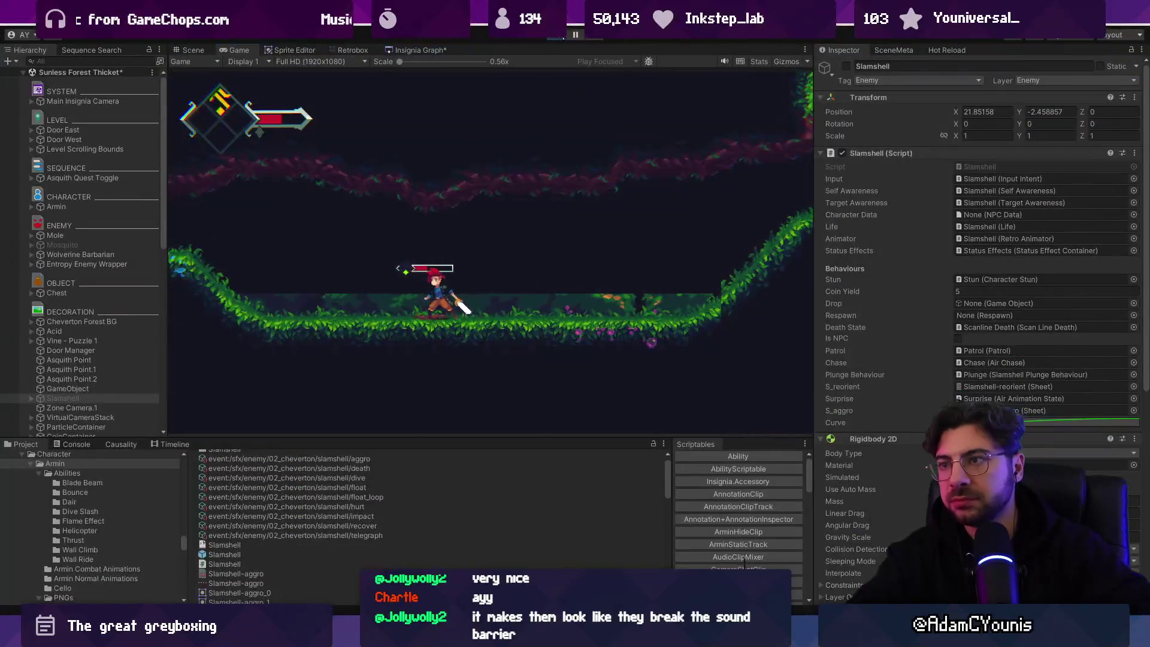
Stop the playtest, find the Mole prefab assets, and select the Mole Attack sheet
{"action": "left_click", "coordinate": [562, 37]}
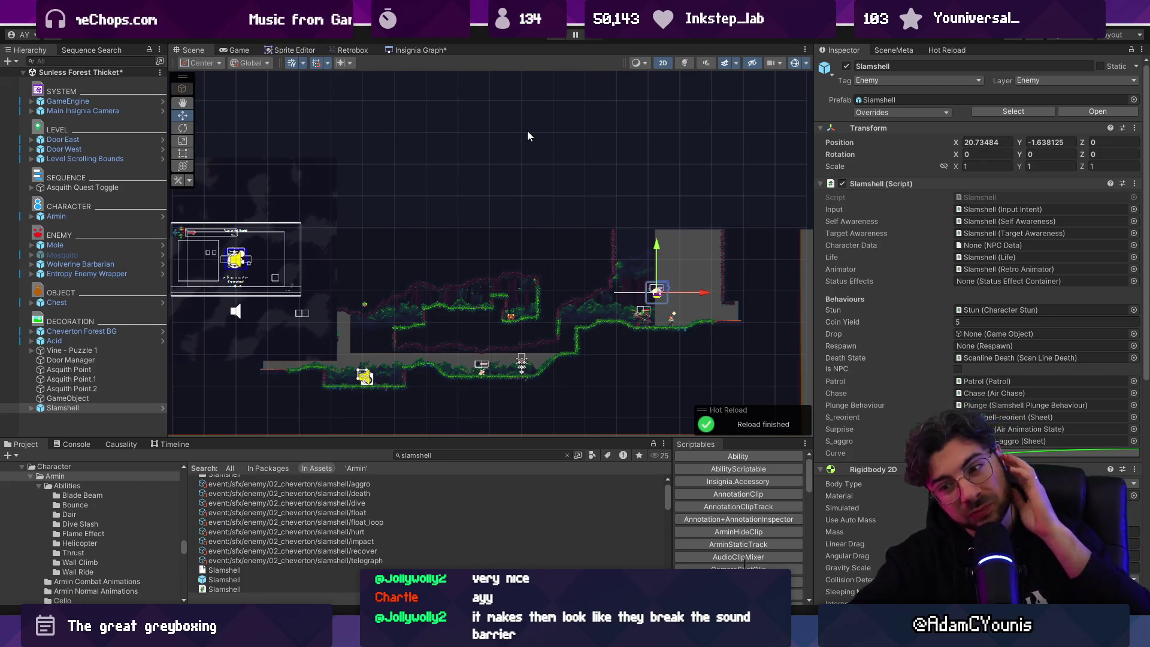
{"action": "left_click_drag", "start_coordinate": [443, 437], "coordinate": [443, 392]}
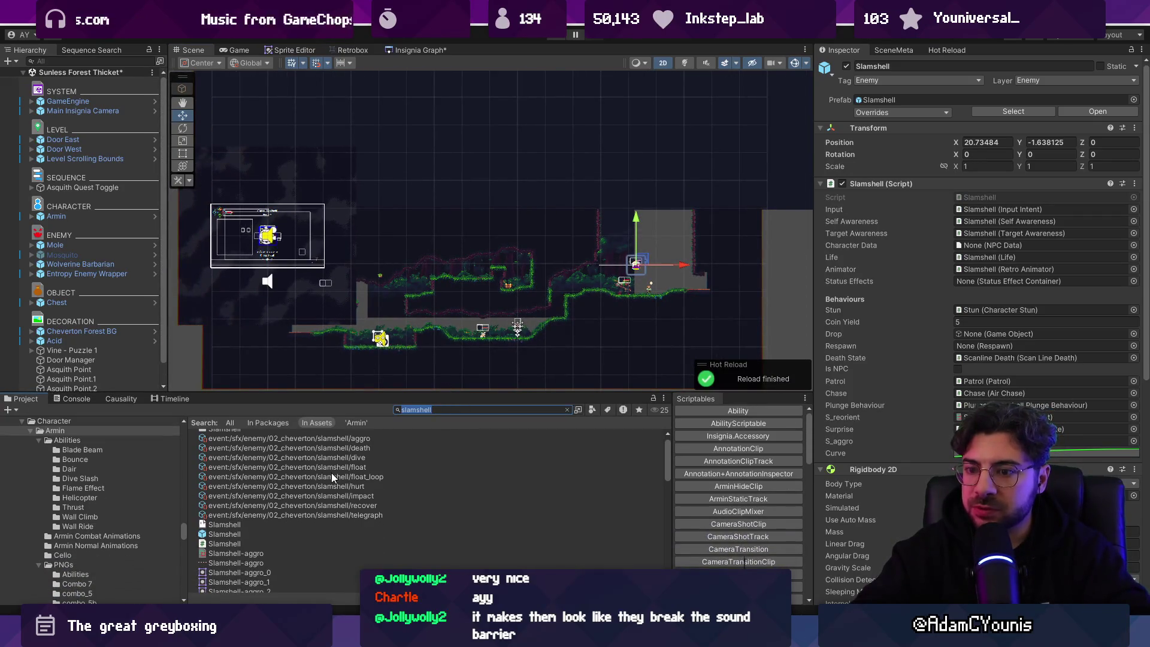
{"action": "type", "text": "mole"}
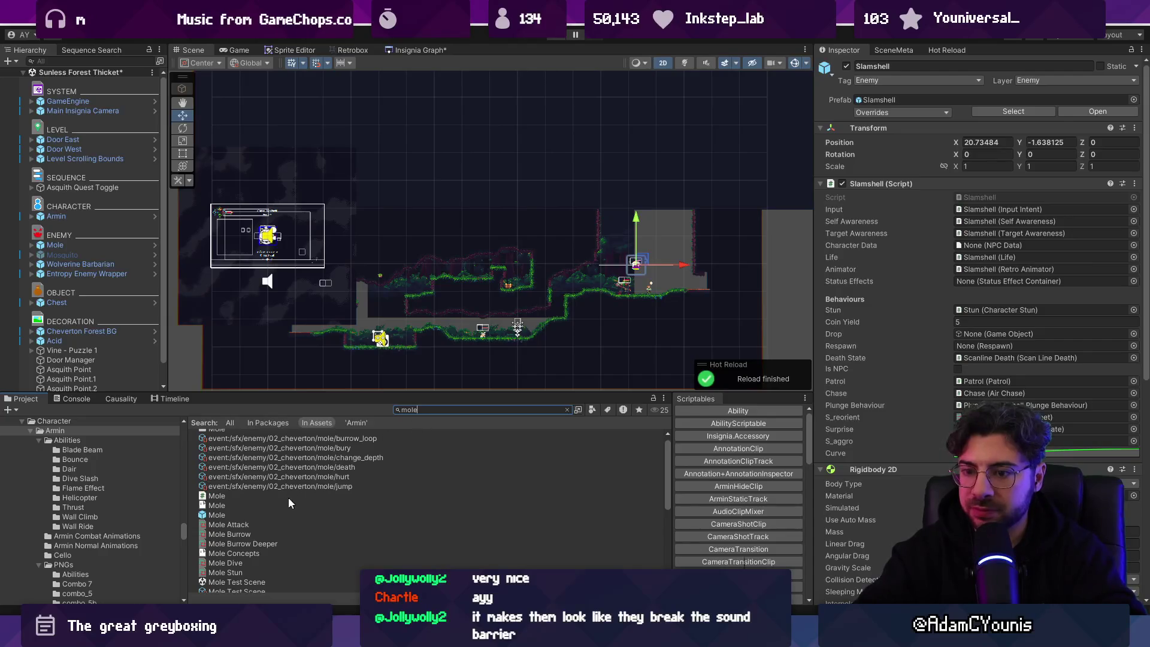
{"action": "left_click", "coordinate": [275, 513]}
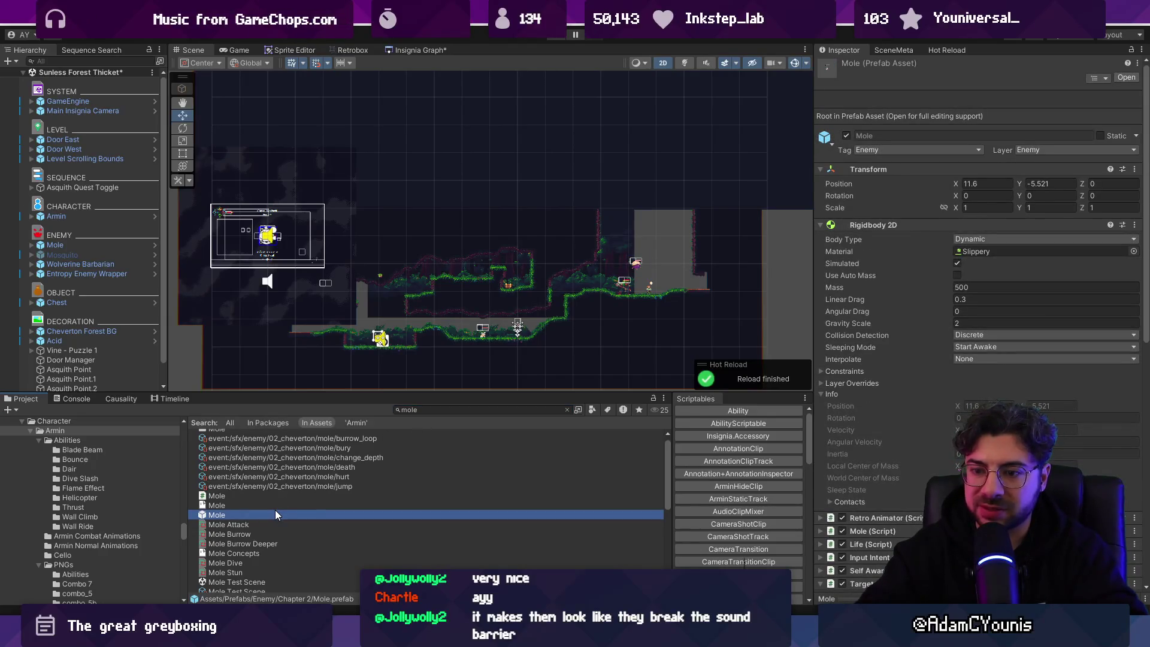
{"action": "left_click", "coordinate": [260, 524]}
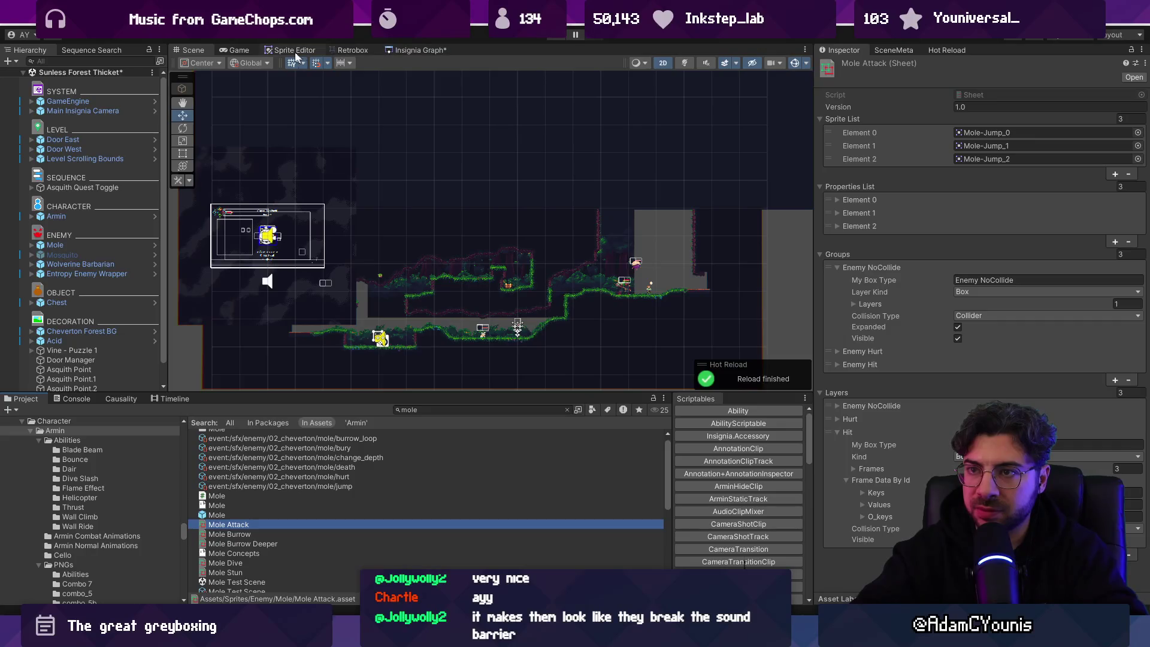
Add a new Hurt hitbox layer to the Mole Burrow sprite sheet in Retrobox
{"action": "left_click", "coordinate": [351, 51]}
{"action": "left_click", "coordinate": [283, 533]}
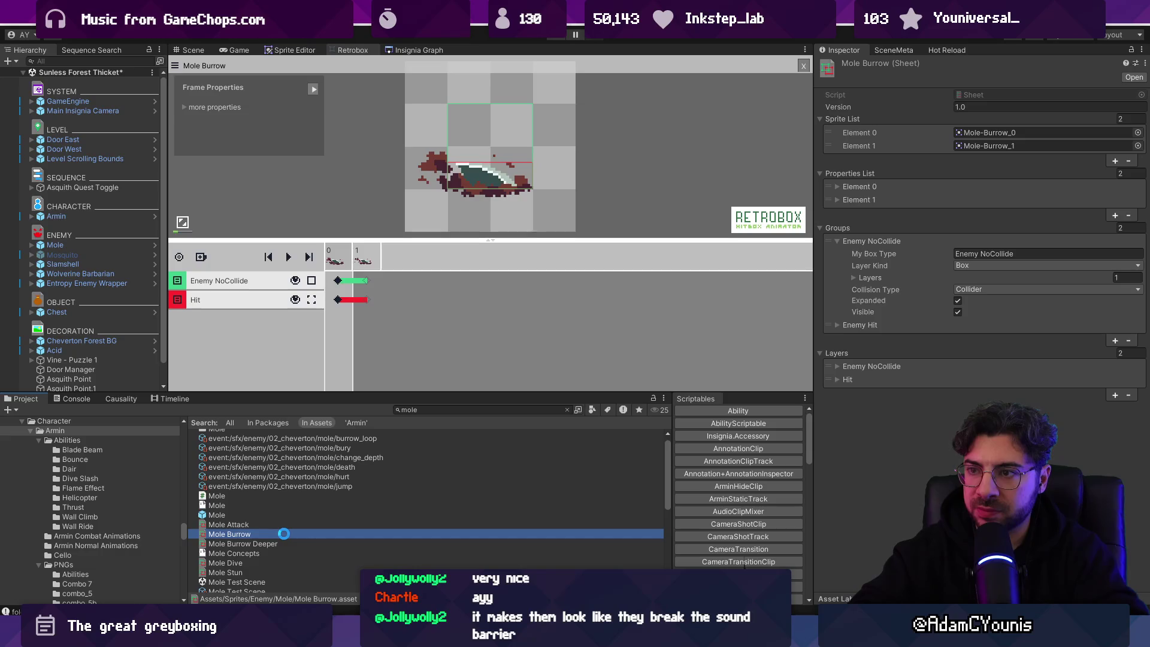
{"action": "left_click", "coordinate": [283, 542]}
{"action": "left_click", "coordinate": [283, 533]}
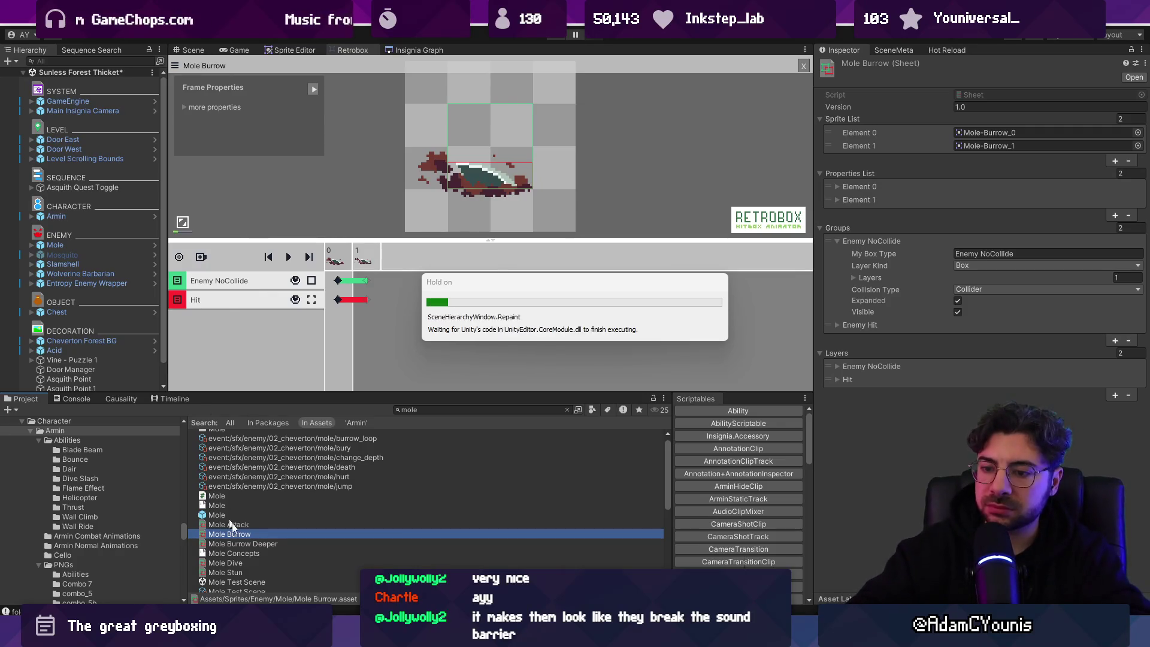
{"action": "left_click", "coordinate": [261, 545]}
{"action": "left_click", "coordinate": [257, 535]}
{"action": "left_click", "coordinate": [263, 544]}
{"action": "left_click", "coordinate": [264, 535]}
{"action": "left_click", "coordinate": [263, 544]}
{"action": "left_click", "coordinate": [263, 535]}
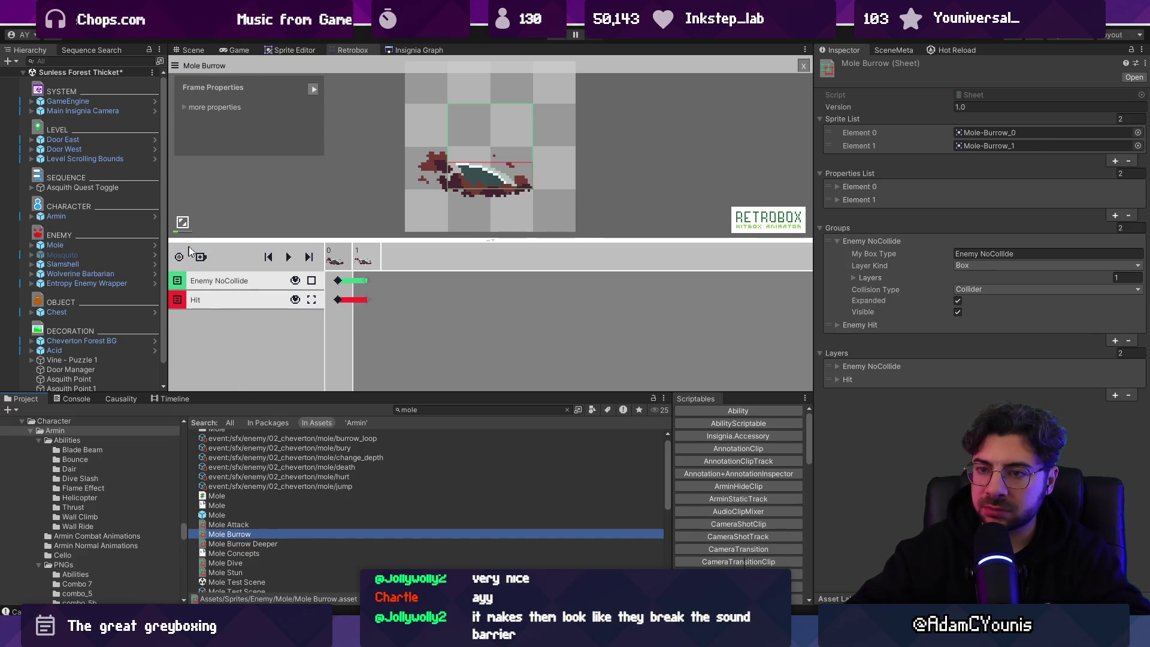
{"action": "left_click", "coordinate": [201, 257]}
{"action": "left_click", "coordinate": [230, 272]}
{"action": "left_click", "coordinate": [207, 323]}
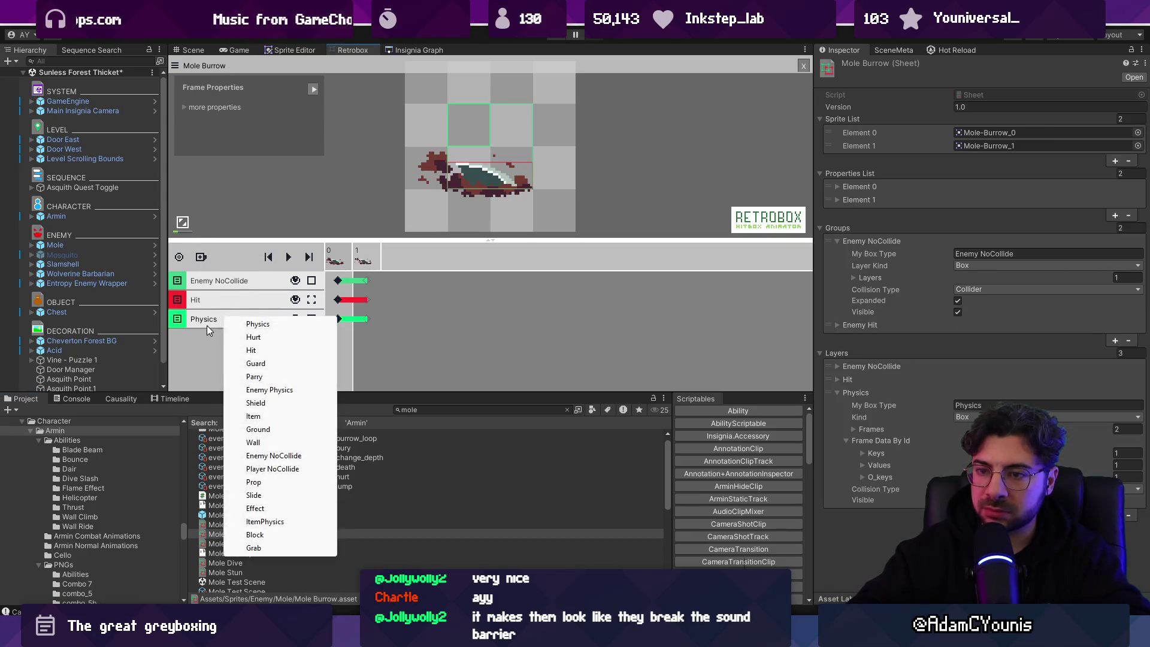
{"action": "left_click", "coordinate": [253, 336]}
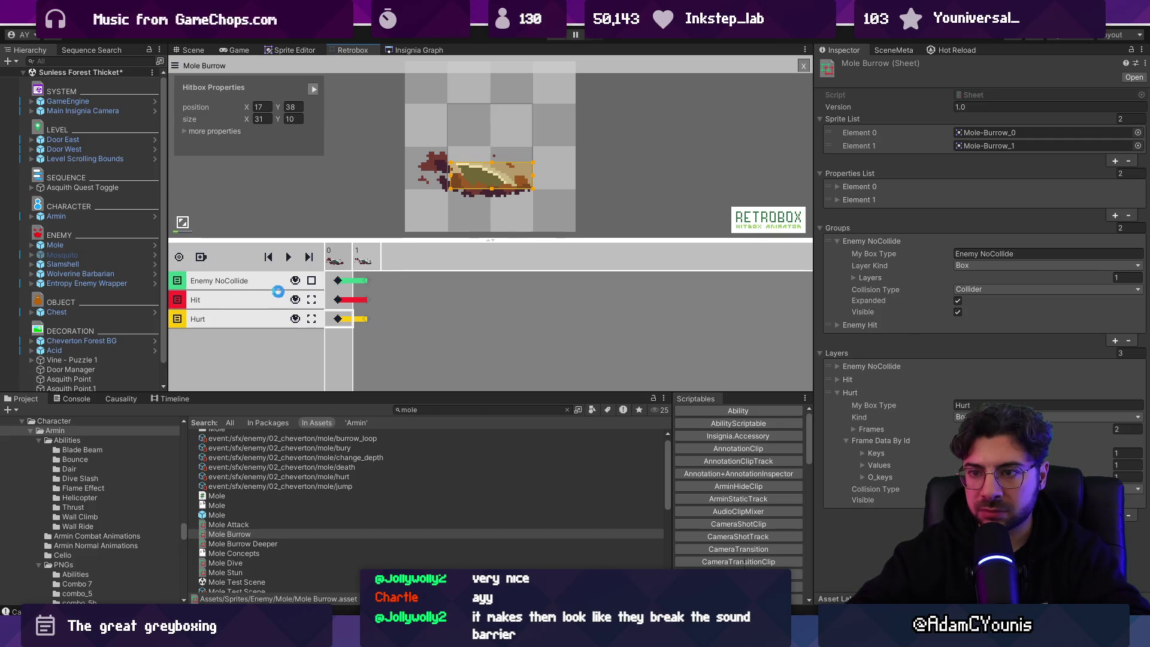
Add a Hurt hitbox layer to Mole Burrow Deeper and start the playtest
{"action": "key", "text": "Down"}
{"action": "left_click", "coordinate": [201, 257]}
{"action": "left_click", "coordinate": [230, 278]}
{"action": "left_click", "coordinate": [240, 299]}
{"action": "left_click", "coordinate": [243, 323]}
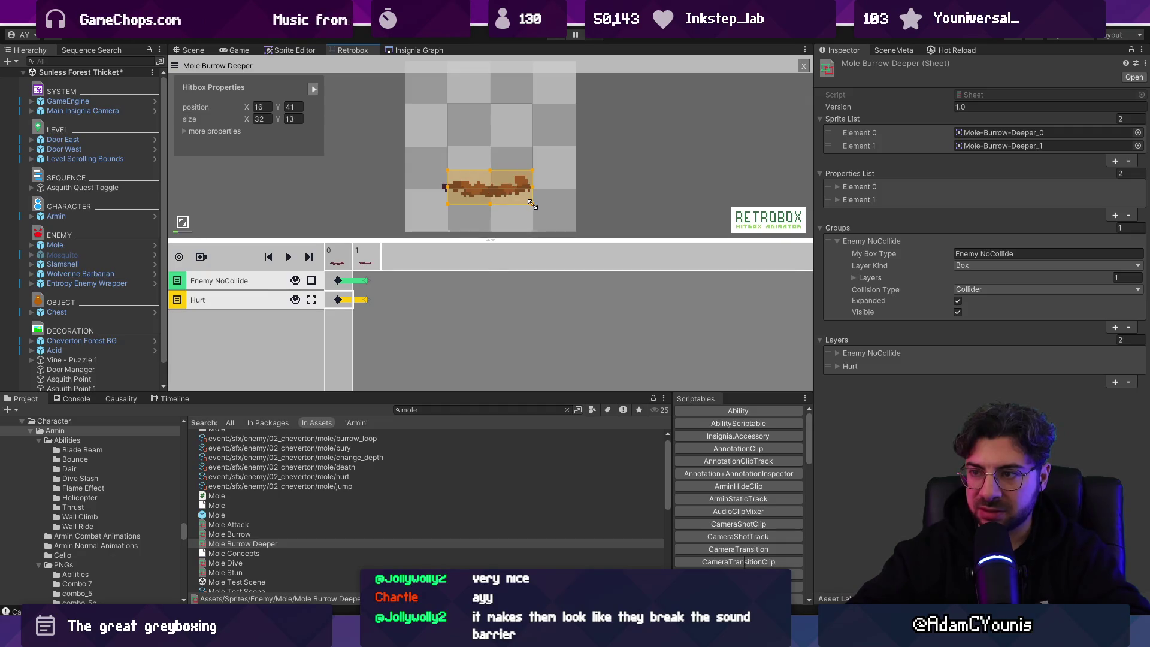
{"action": "left_click", "coordinate": [558, 37]}
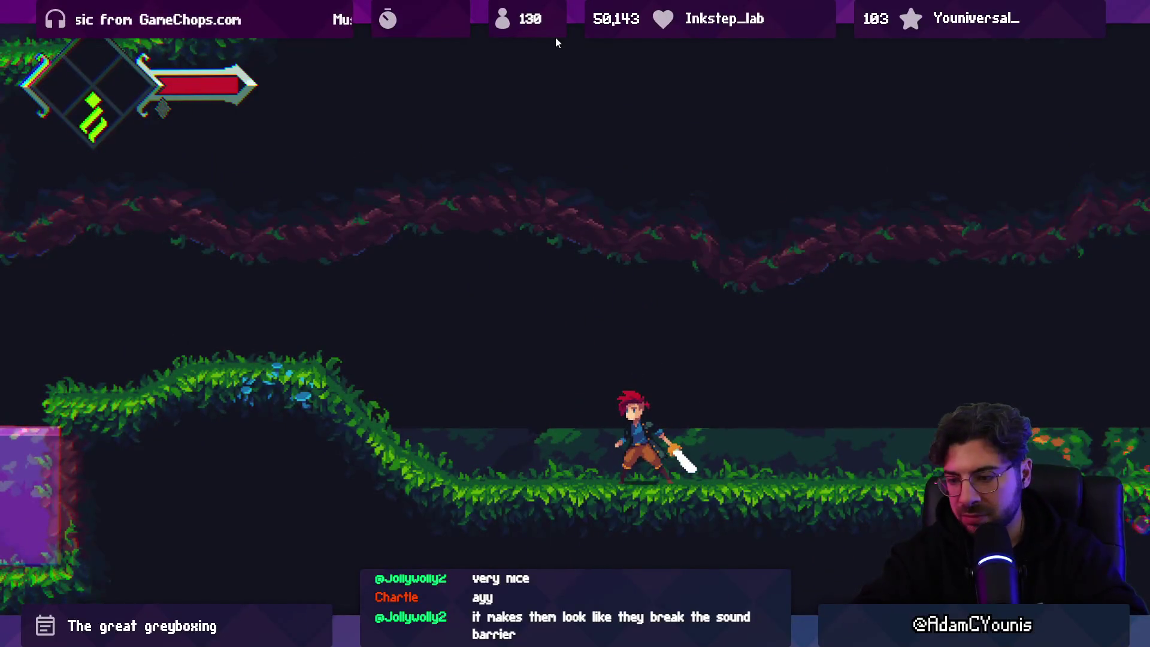
Finish the mole playtest, stop play mode, and switch to Fork's unstaged changes
{"action": "key", "text": "Escape"}
{"action": "key", "text": "Escape"}
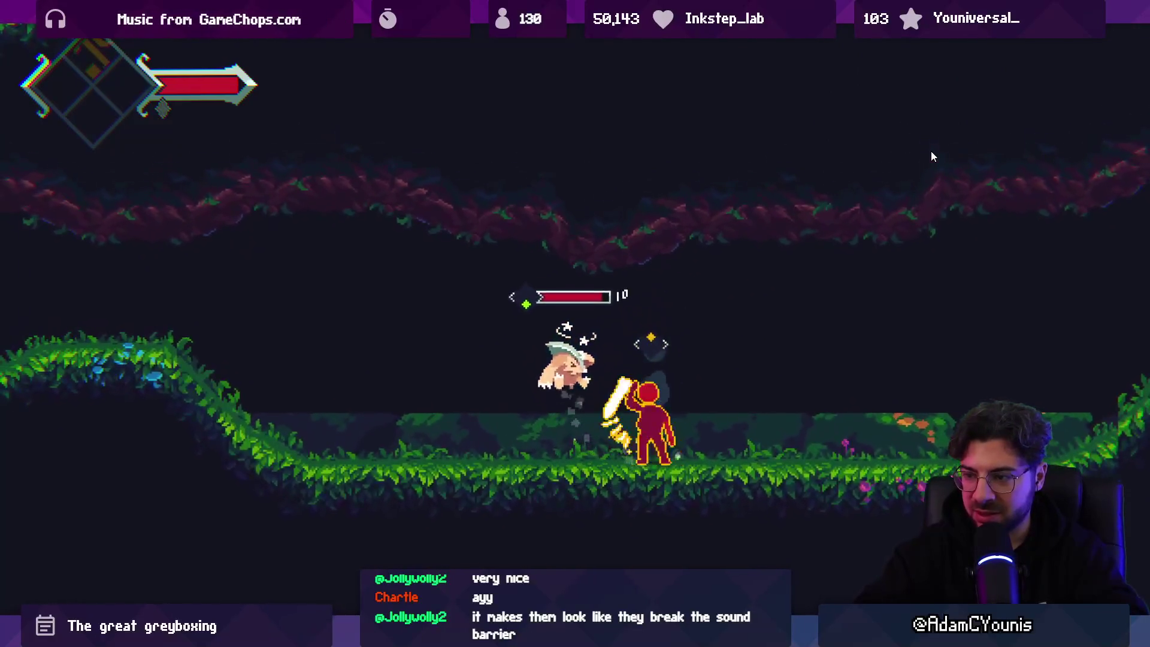
{"action": "key", "text": "shift+space"}
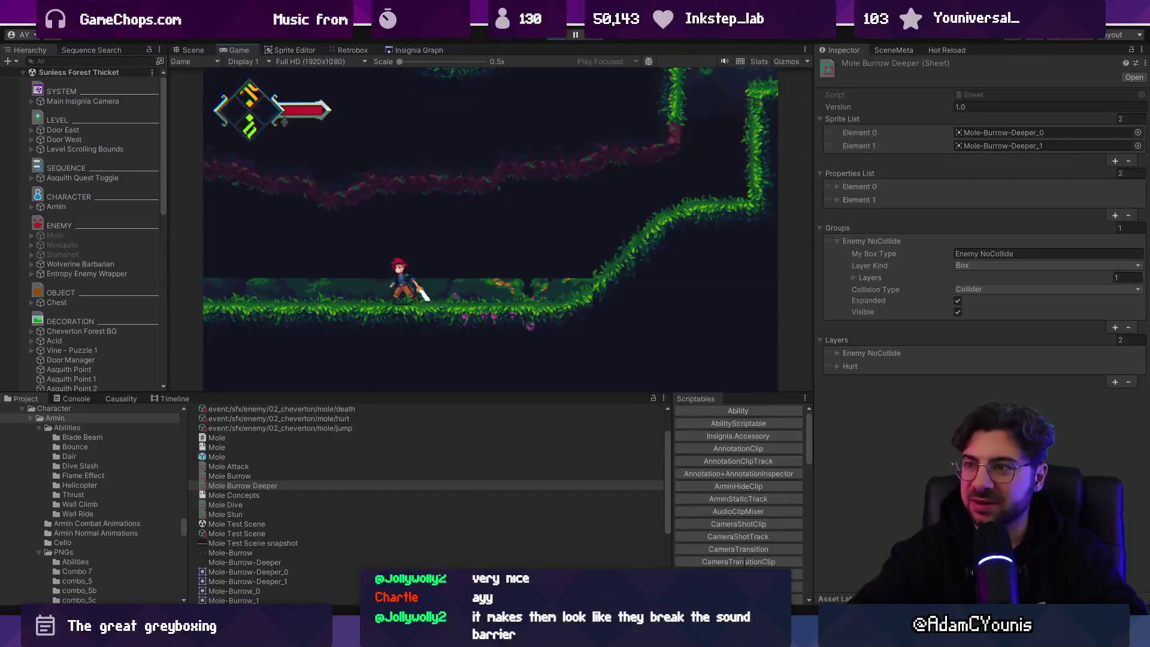
{"action": "left_click", "coordinate": [557, 37]}
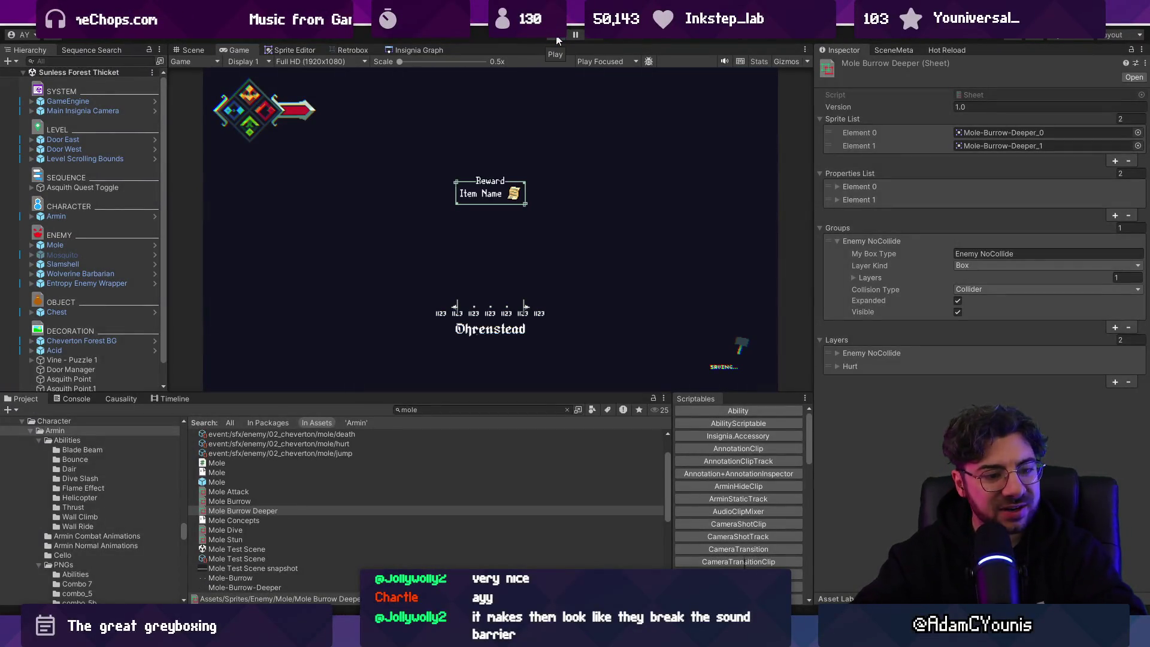
{"action": "key", "text": "alt+Tab"}
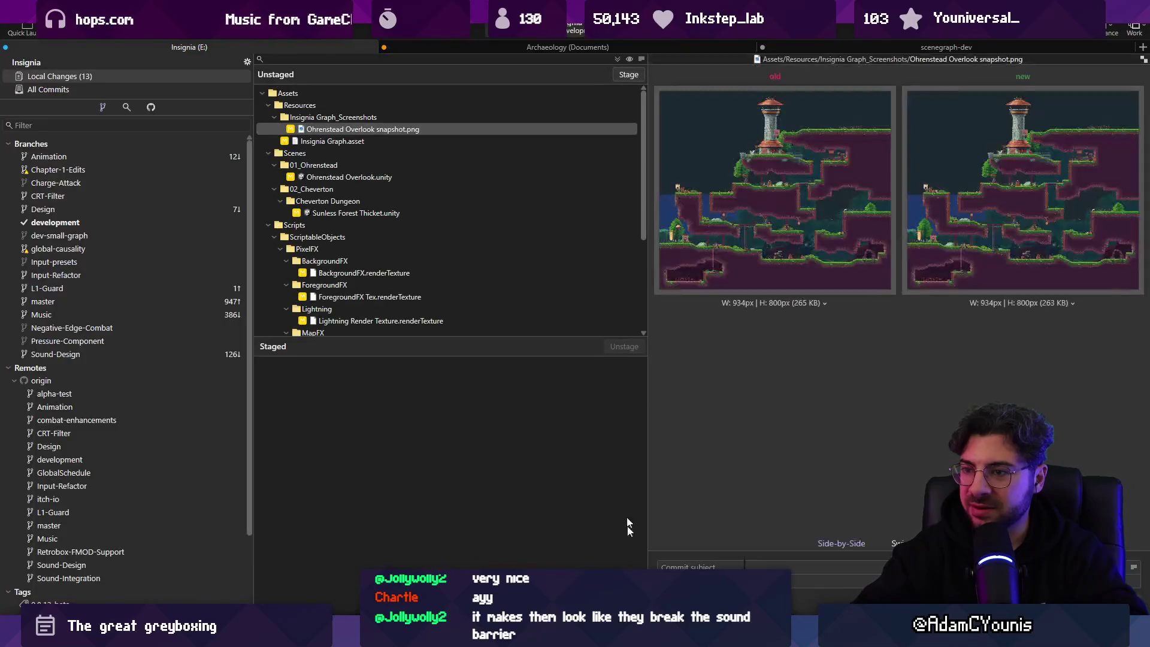
Duplicate the Plunge To Do list as a Done list holding only the finished task
{"action": "key", "text": "alt+Tab"}
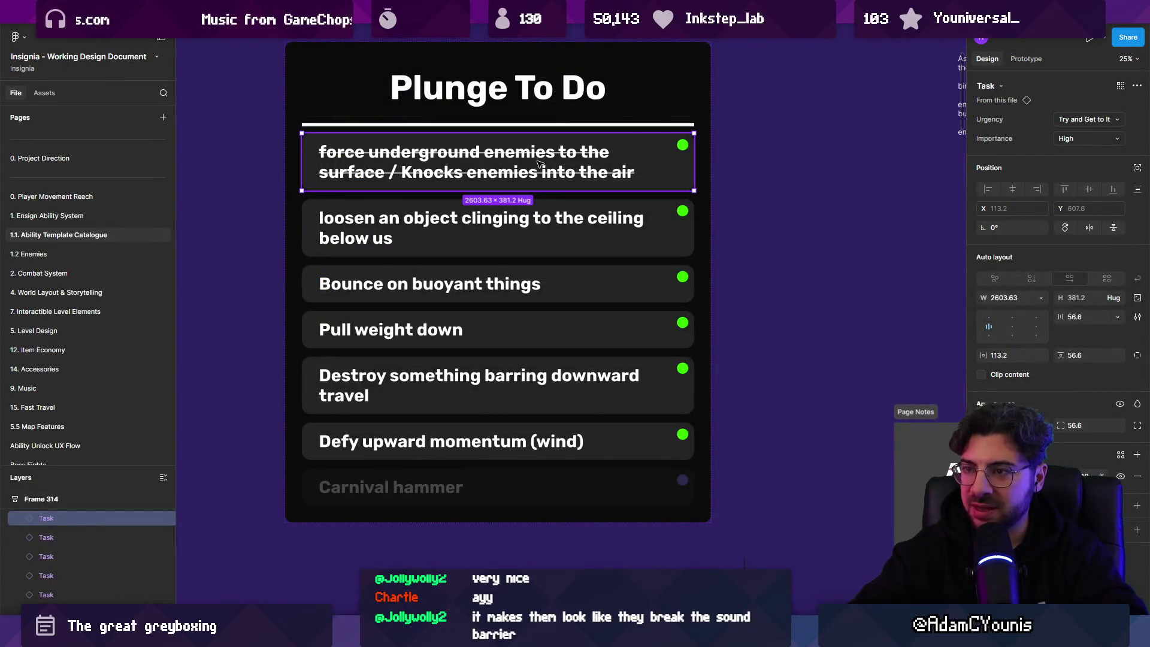
{"action": "scroll", "coordinate": [539, 163], "scroll_direction": "down", "scroll_amount": 5}
{"action": "mouse_move", "coordinate": [509, 115]}
{"action": "left_mouse_down"}
{"action": "mouse_move", "coordinate": [237, 281]}
{"action": "mouse_move", "coordinate": [266, 265]}
{"action": "left_mouse_up"}
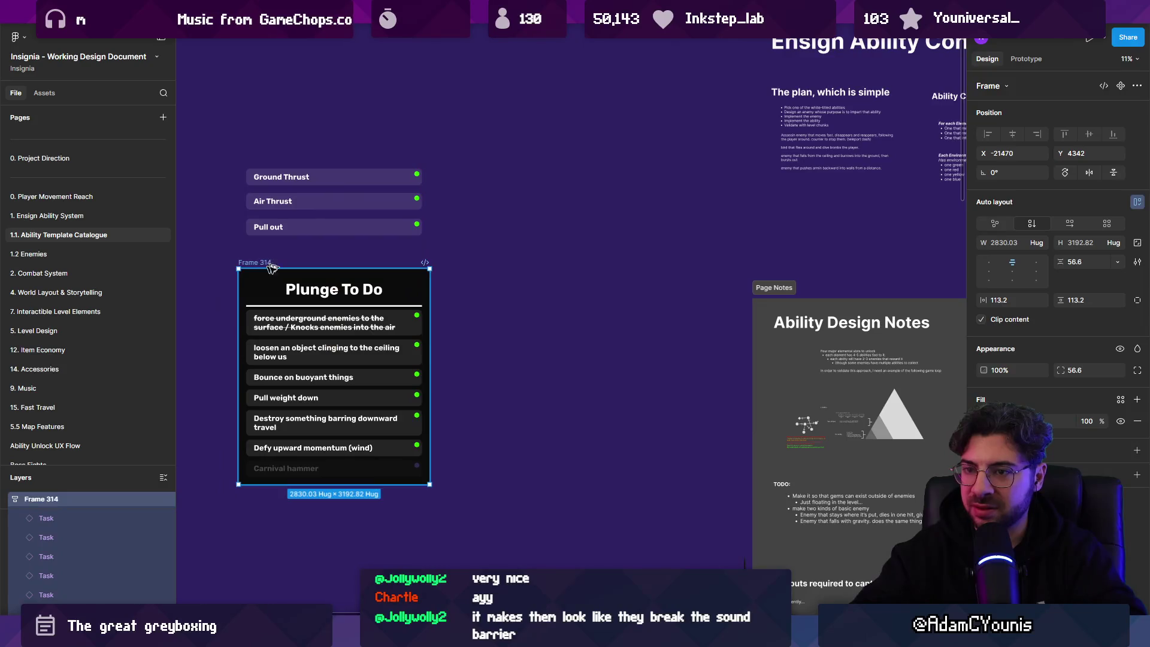
{"action": "key", "text": "ctrl+d"}
{"action": "double_click", "coordinate": [534, 290]}
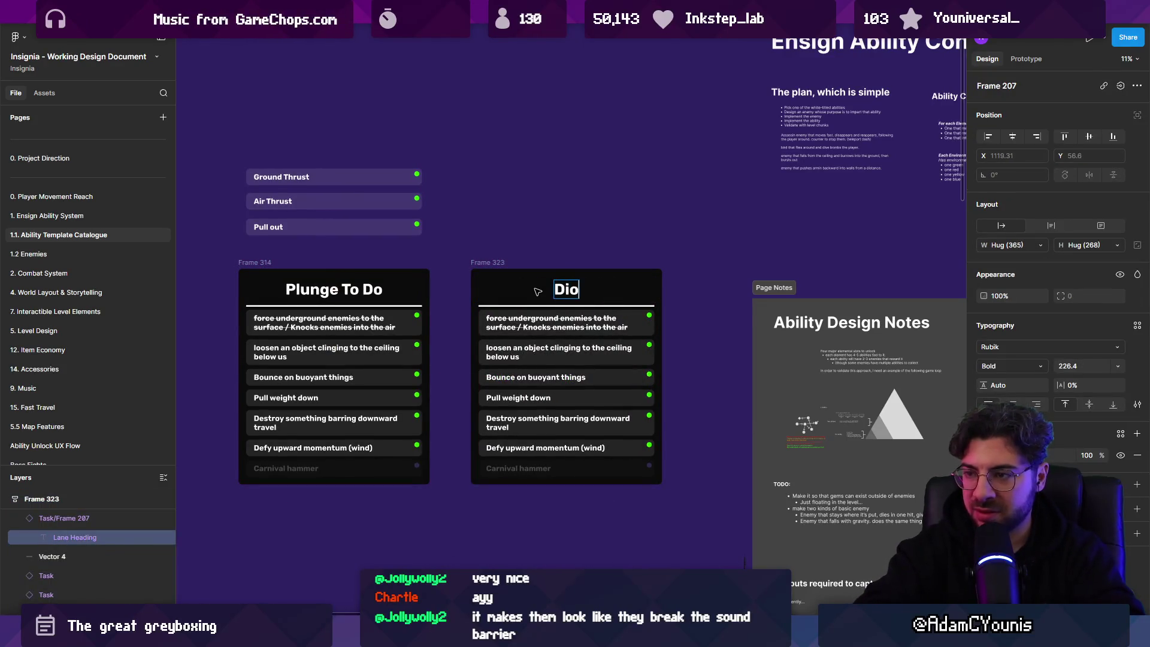
{"action": "left_click", "coordinate": [534, 347]}
{"action": "left_click", "coordinate": [556, 468], "text": "shift"}
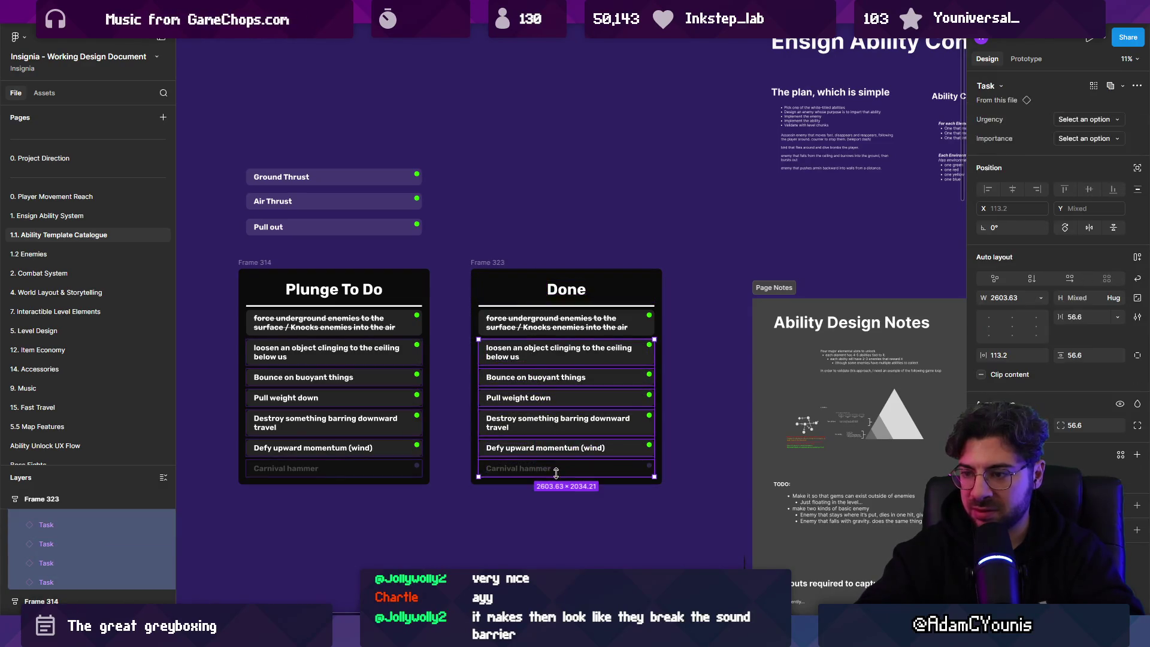
{"action": "key", "text": "Delete"}
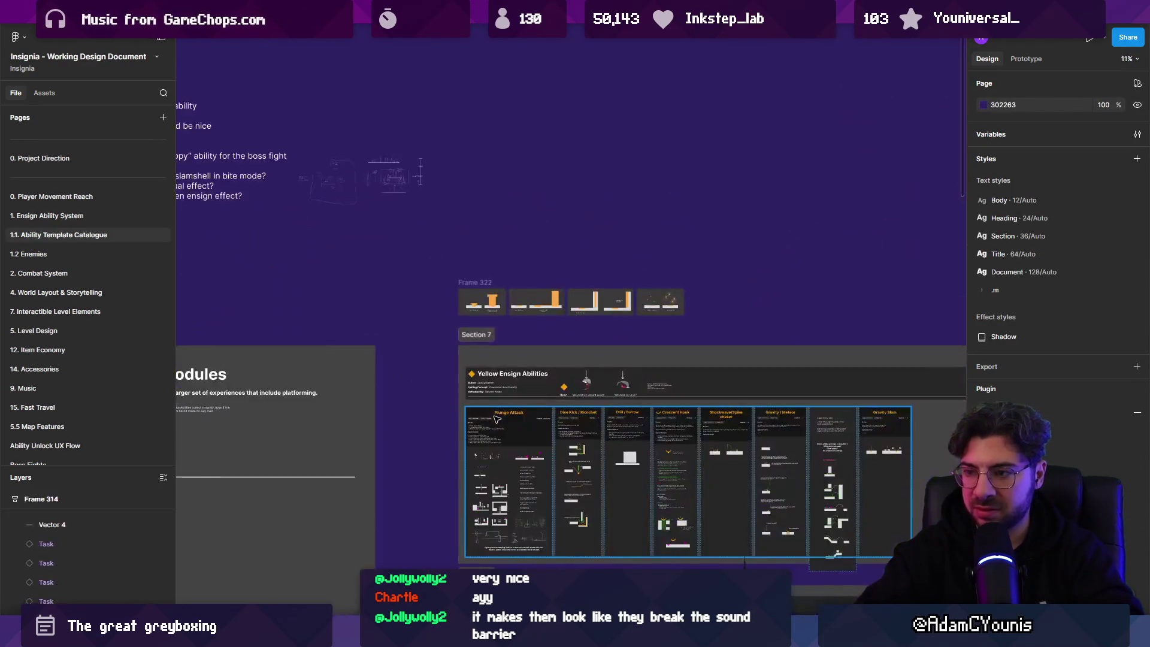
Remove the finished task from the original Plunge To Do list, then return to Unity
{"action": "key", "text": "shift+2"}
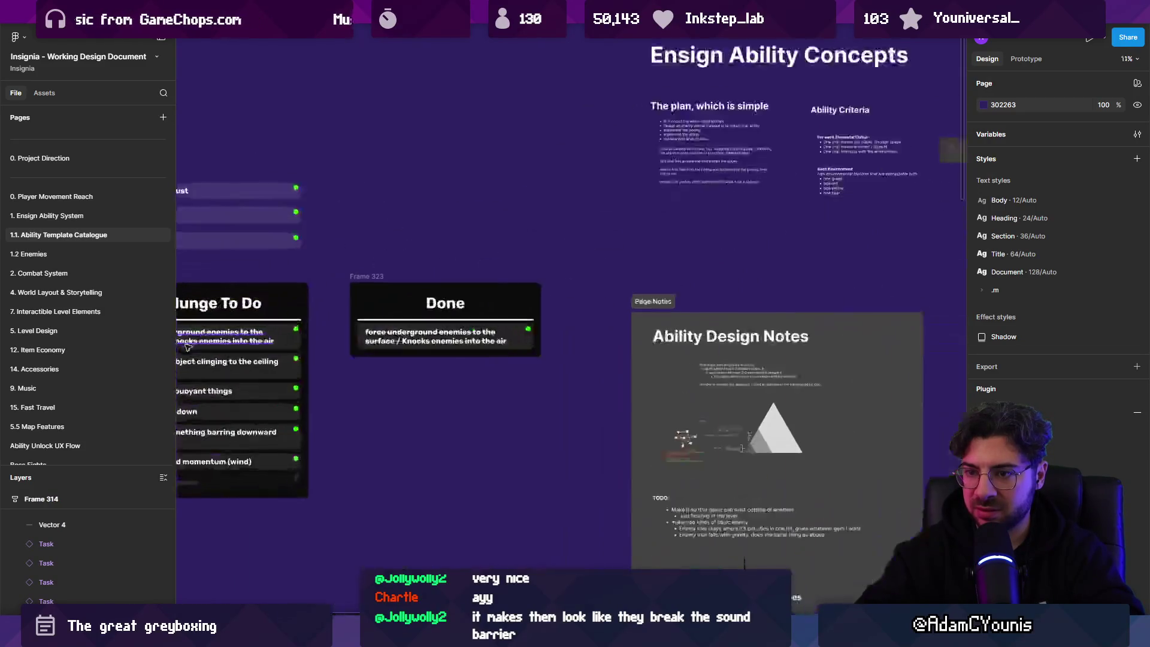
{"action": "key", "text": "Delete"}
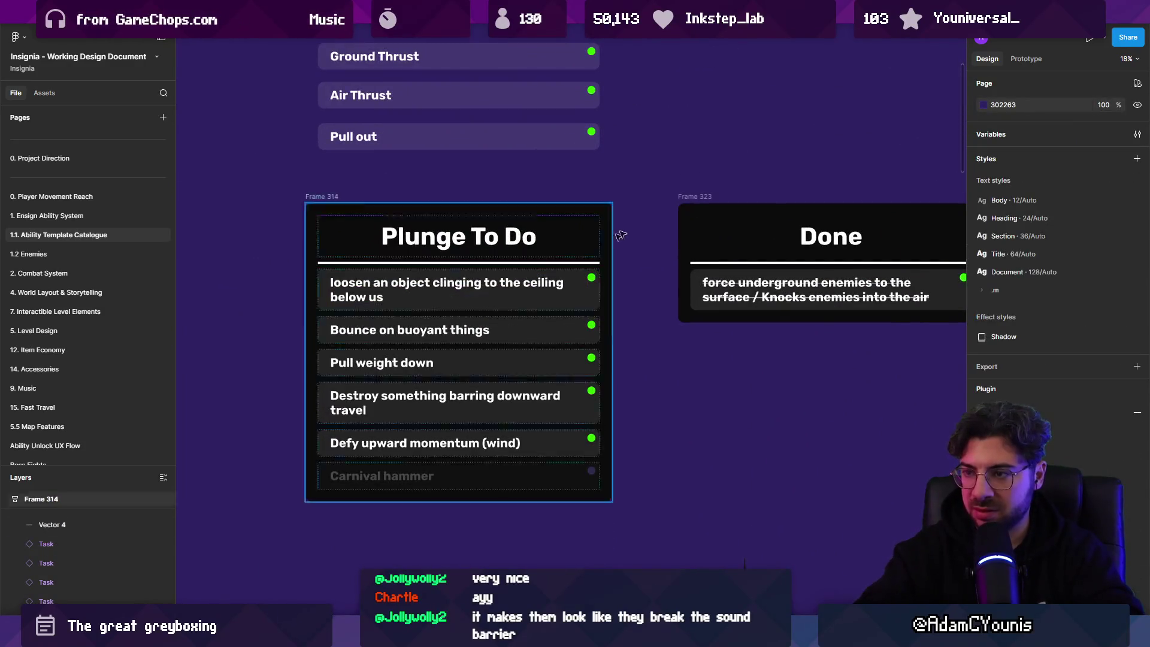
{"action": "left_click", "coordinate": [699, 196]}
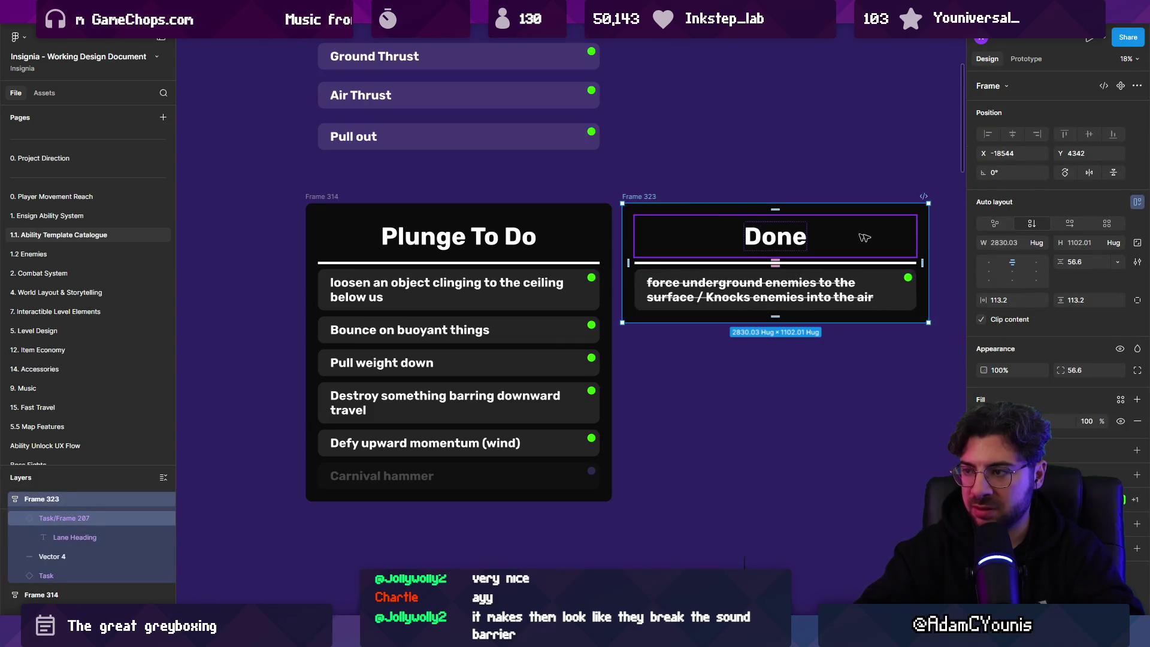
{"action": "left_click", "coordinate": [578, 302]}
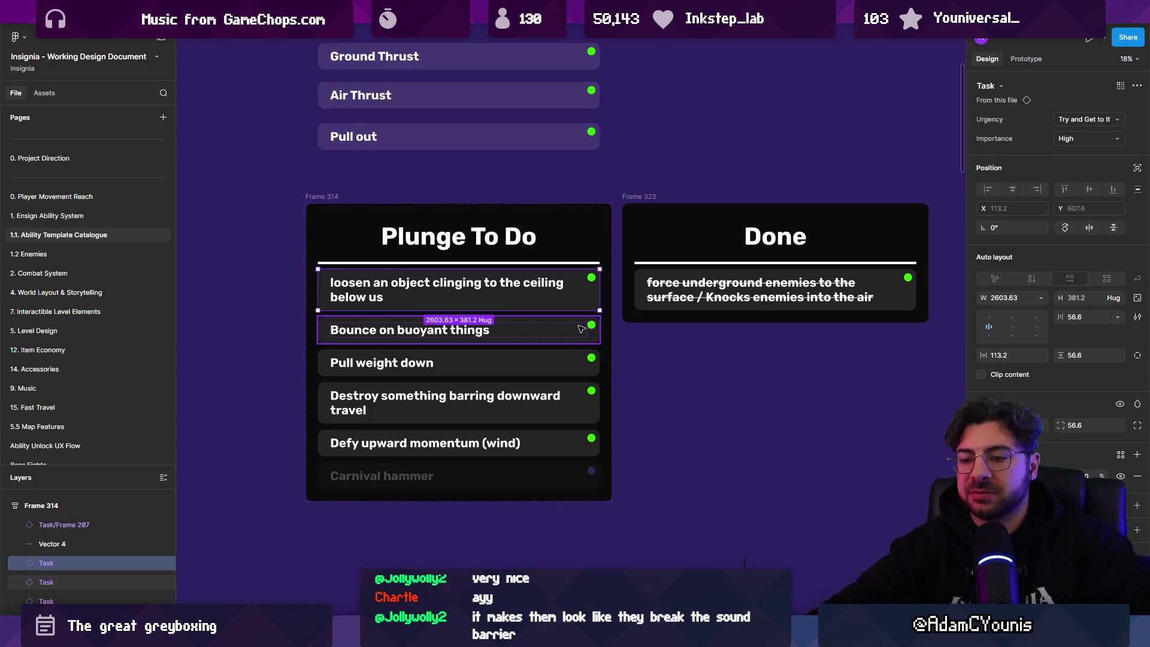
{"action": "key", "text": "alt+Tab"}
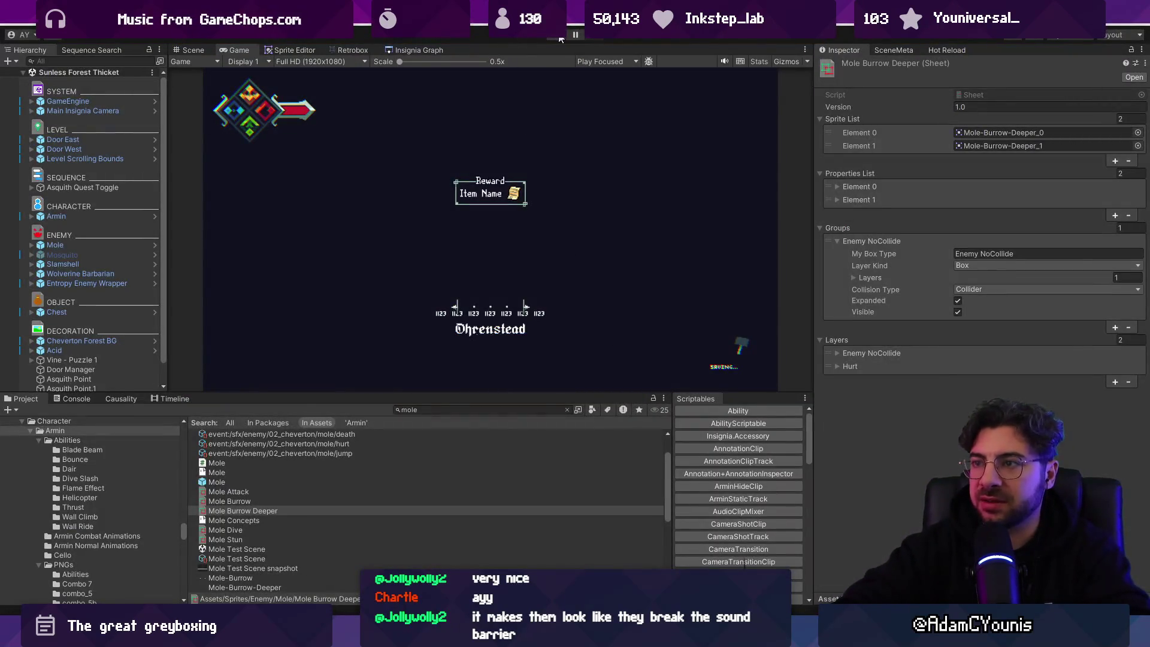
{"action": "key", "text": "ctrl+p"}
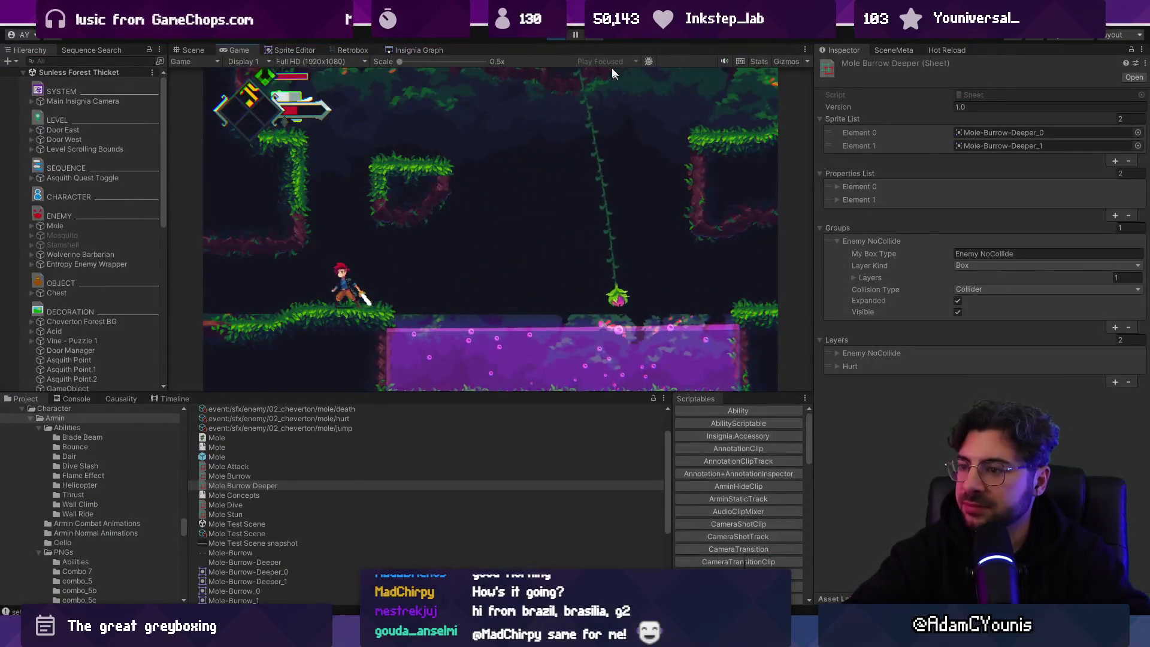
{"action": "left_click", "coordinate": [559, 34]}
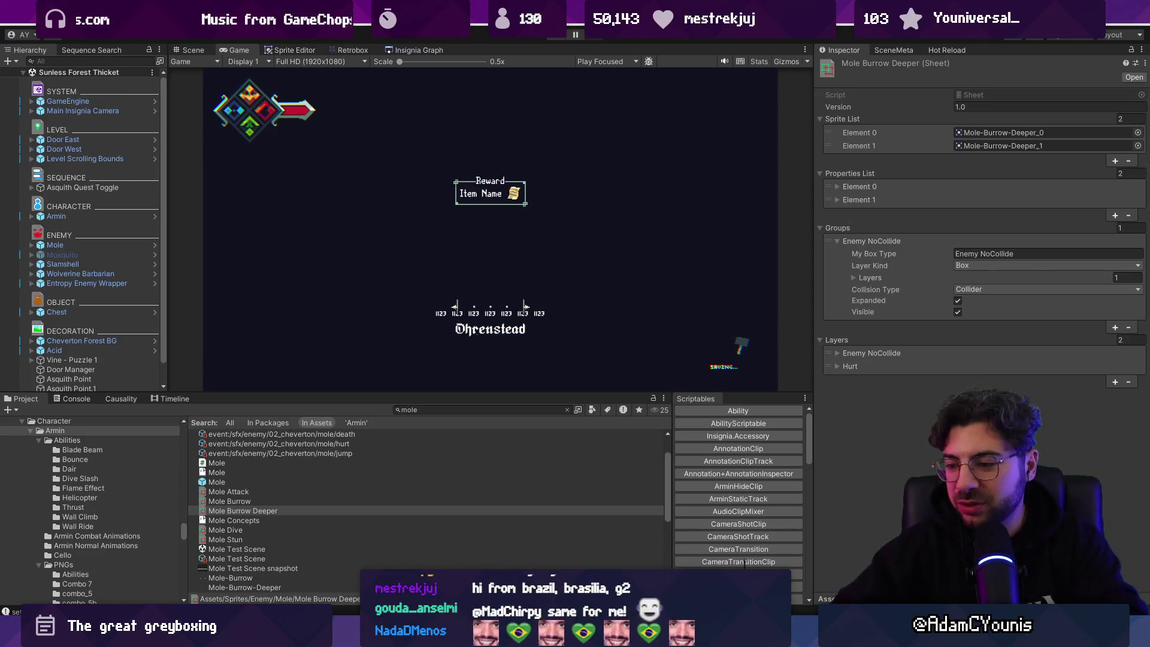
In Chrome, go to the Twitch Software and Game Development directory via the 'twitch' address-bar suggestion
{"action": "left_click", "coordinate": [658, 561]}
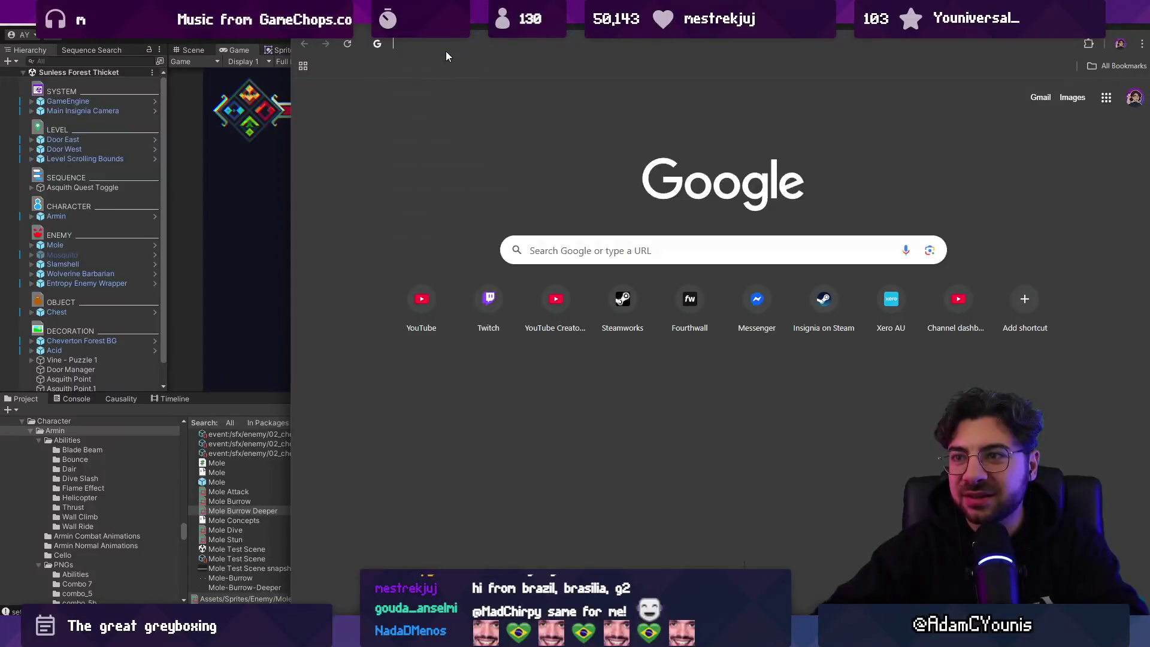
{"action": "type", "text": "twitch"}
{"action": "key", "text": "Return"}
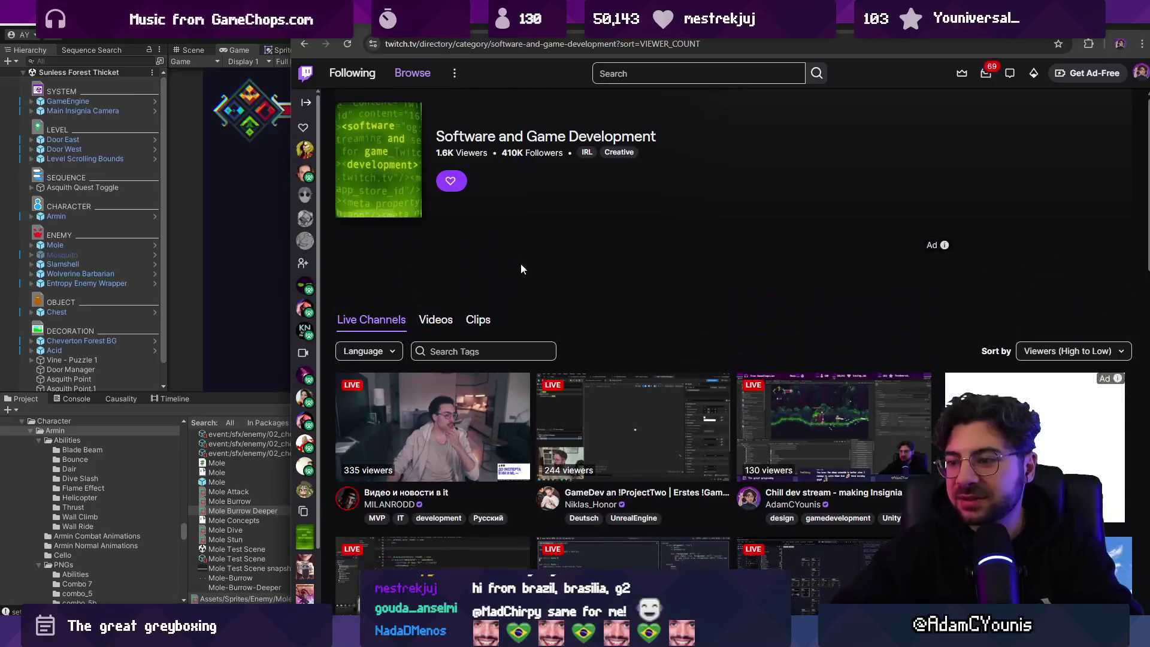
Browse the live channel list and select the channel name under the FPS prototyping stream
{"action": "scroll", "coordinate": [539, 257], "scroll_direction": "down", "scroll_amount": 2}
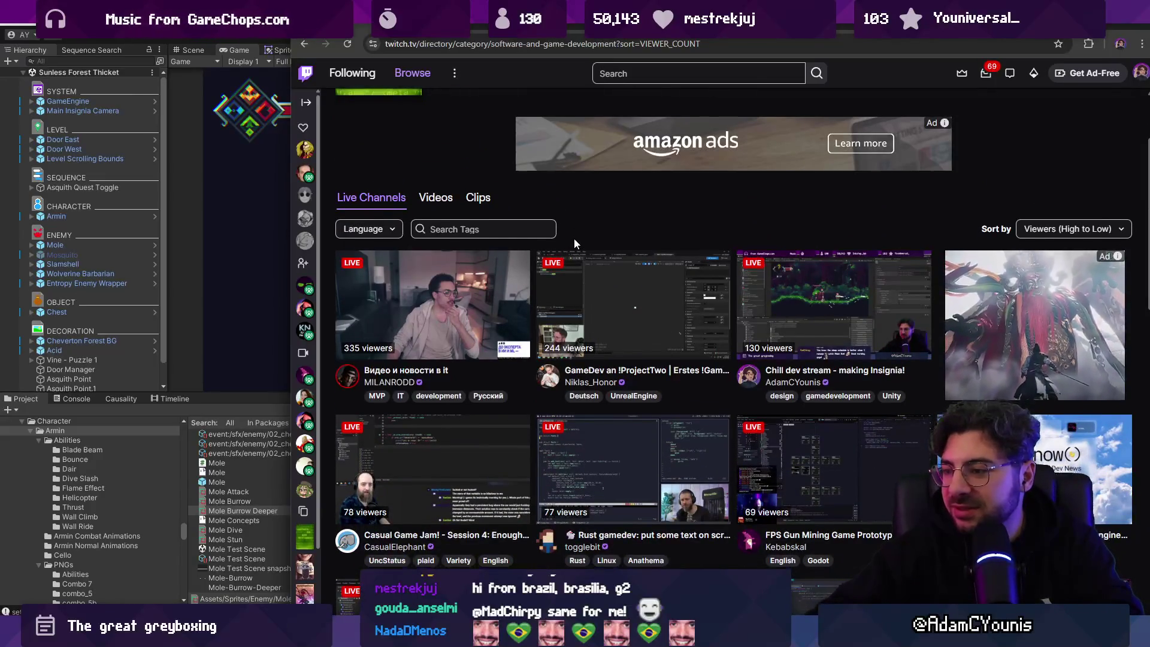
{"action": "scroll", "coordinate": [574, 238], "scroll_direction": "down", "scroll_amount": 2}
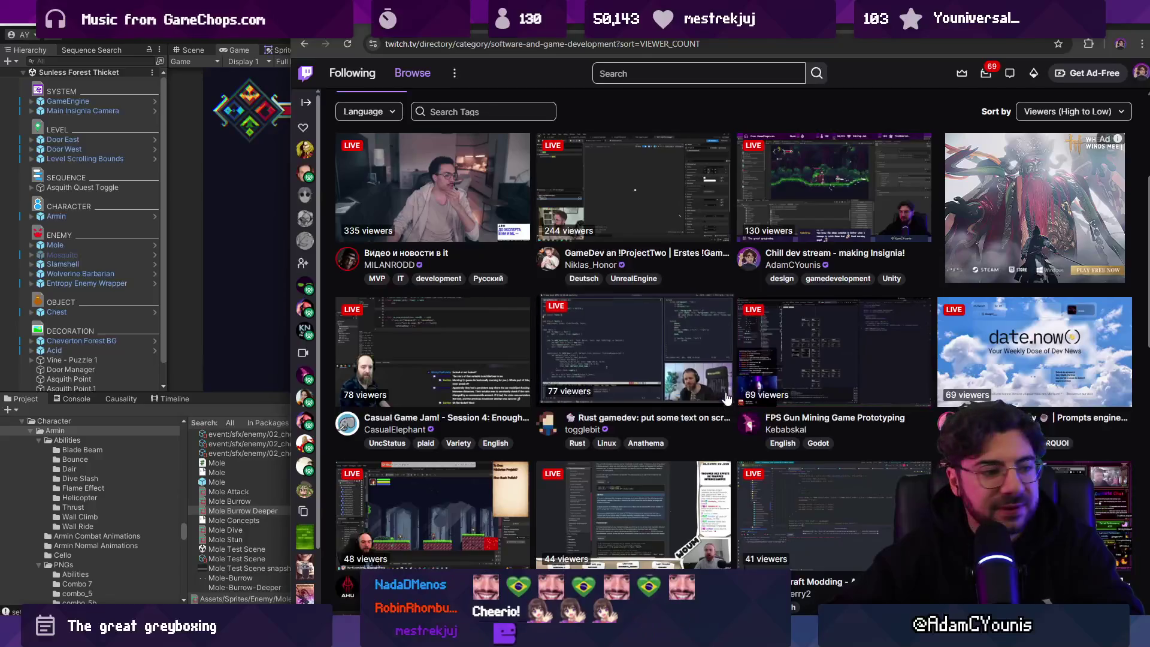
{"action": "scroll", "coordinate": [727, 421], "scroll_direction": "down", "scroll_amount": 1}
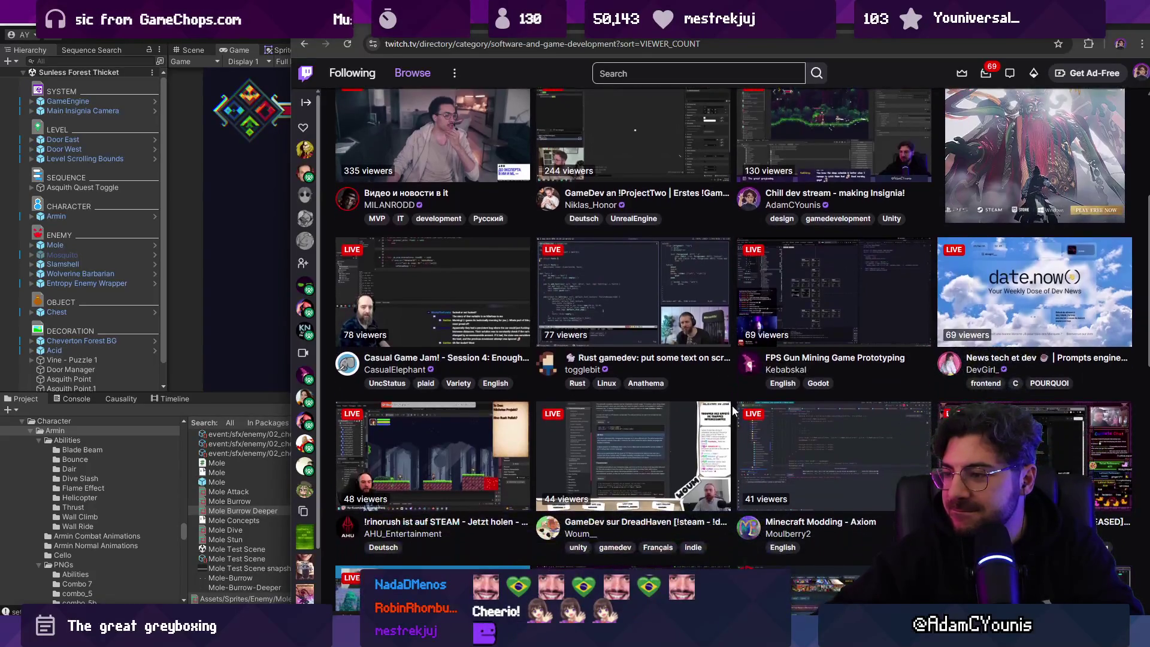
{"action": "scroll", "coordinate": [732, 395], "scroll_direction": "down", "scroll_amount": 2}
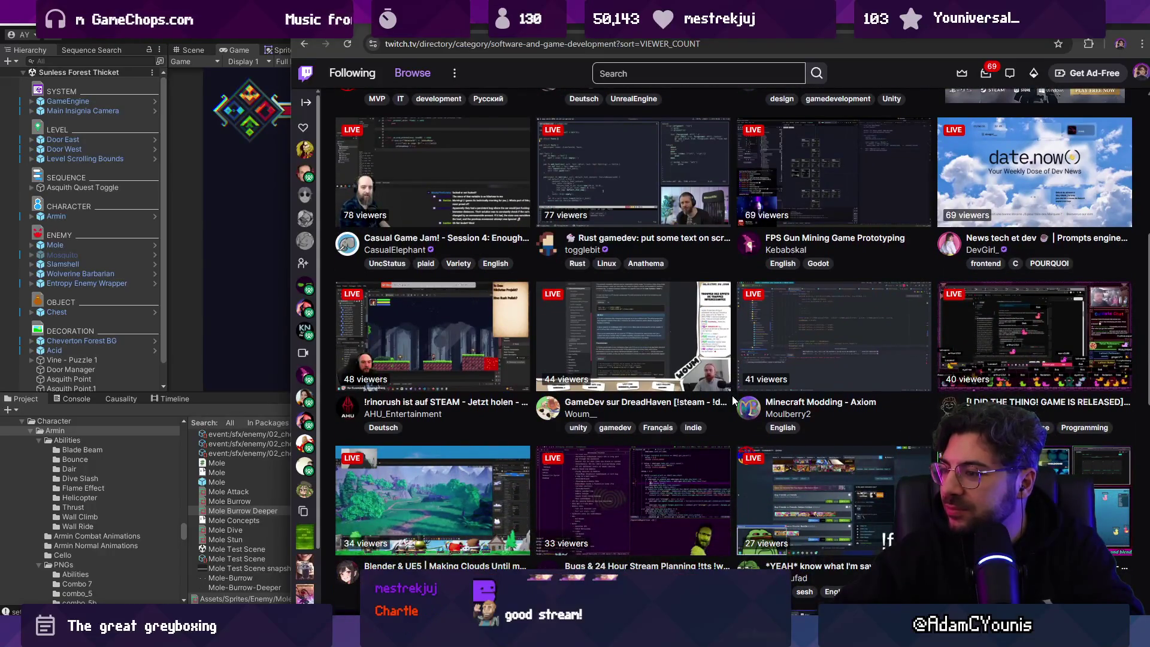
{"action": "scroll", "coordinate": [731, 395], "scroll_direction": "up", "scroll_amount": 2}
{"action": "scroll", "coordinate": [731, 395], "scroll_direction": "up", "scroll_amount": 1}
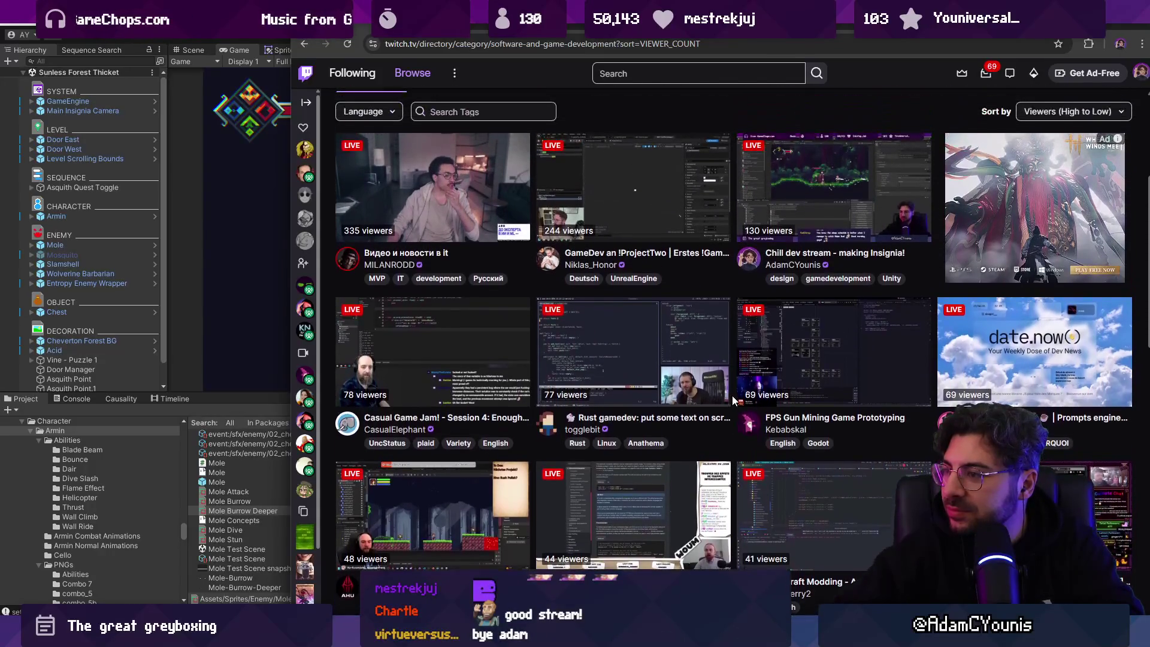
{"action": "left_click_drag", "start_coordinate": [764, 428], "coordinate": [809, 429]}
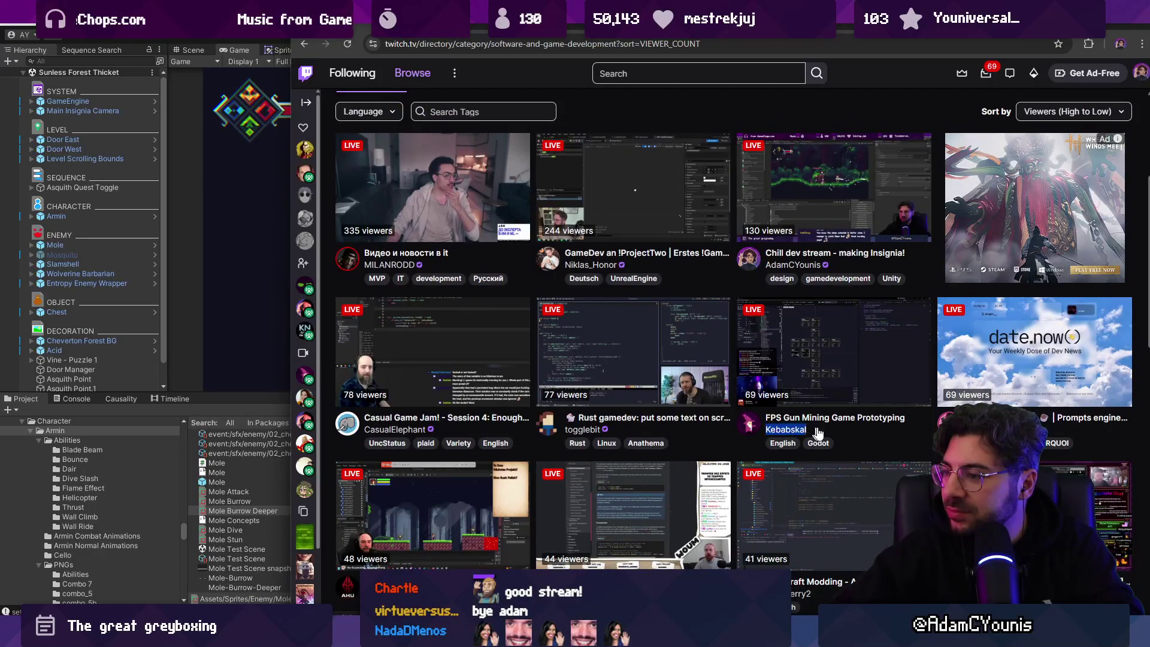